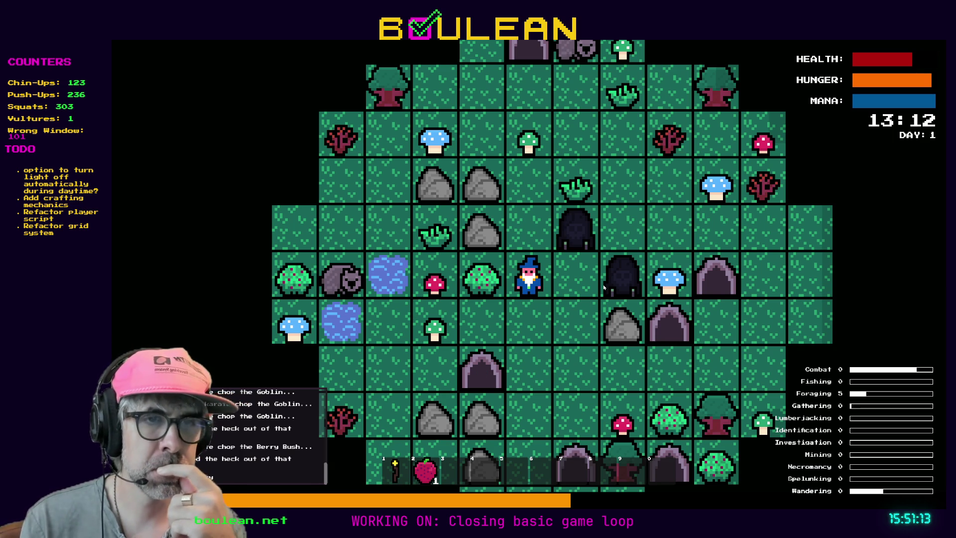
Harvest the berry bush for a second berry, then step the wizard down a tile
key(Left)
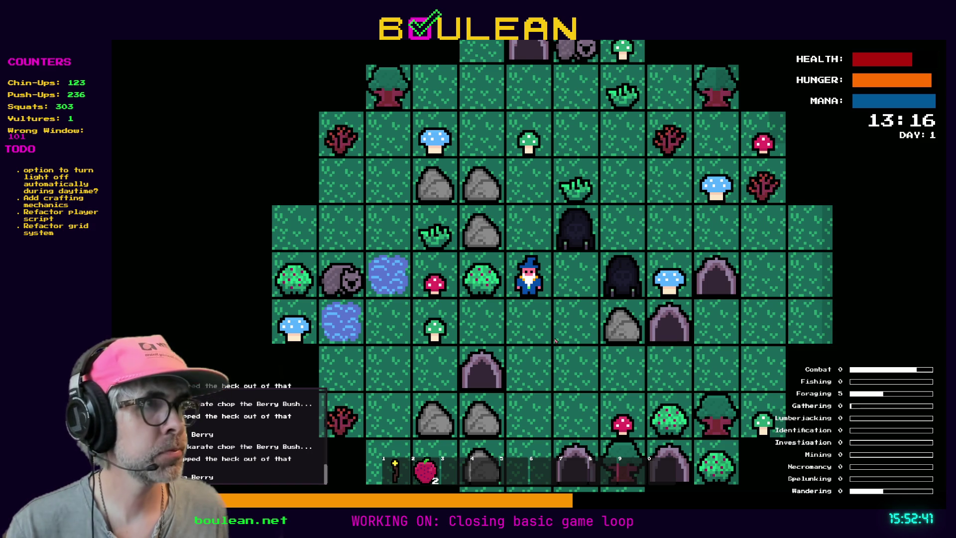
key(s)
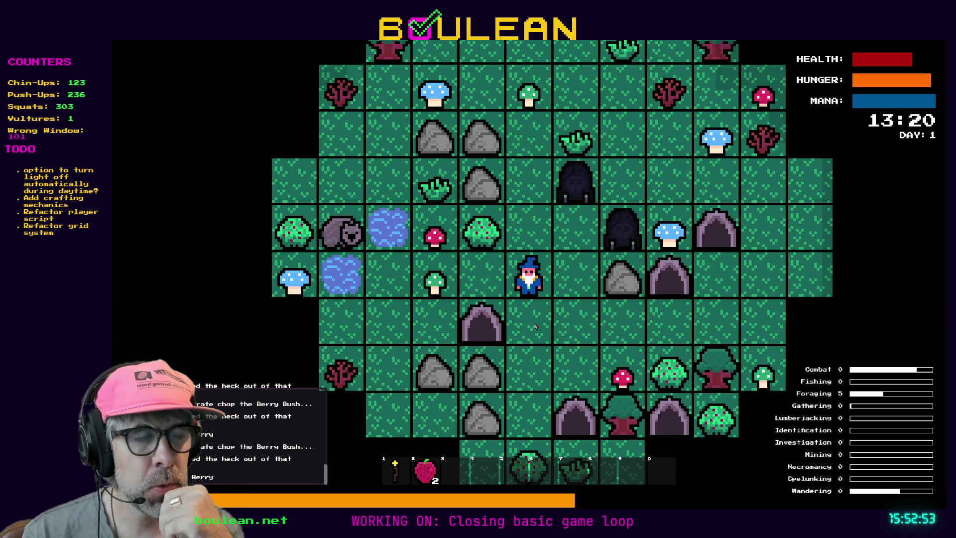
Eat a berry, then harvest the green mushroom to the left and eat it from slot 3
key(e)
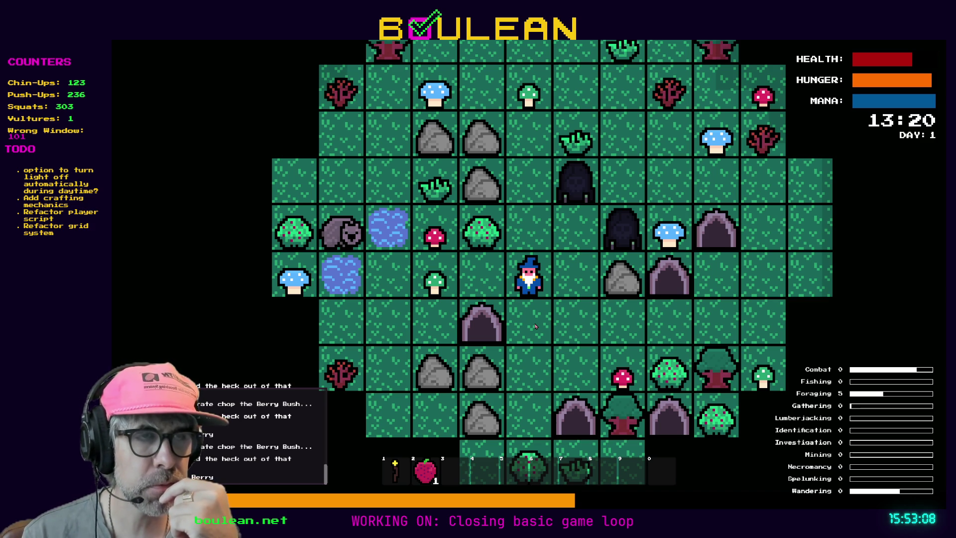
key(Left)
key(Left)
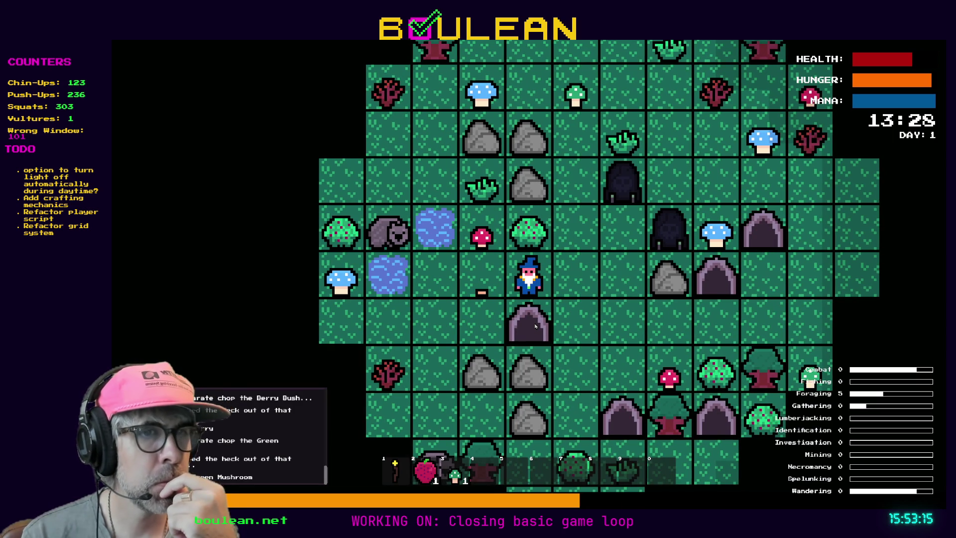
key(3)
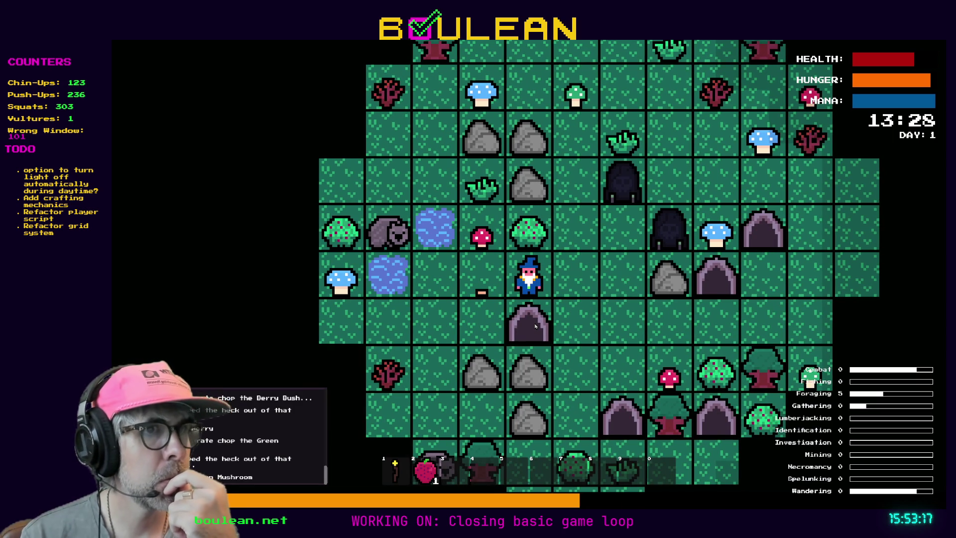
Harvest the red mushroom, eat it from slot 4, and head down-left toward the goblin
key(a)
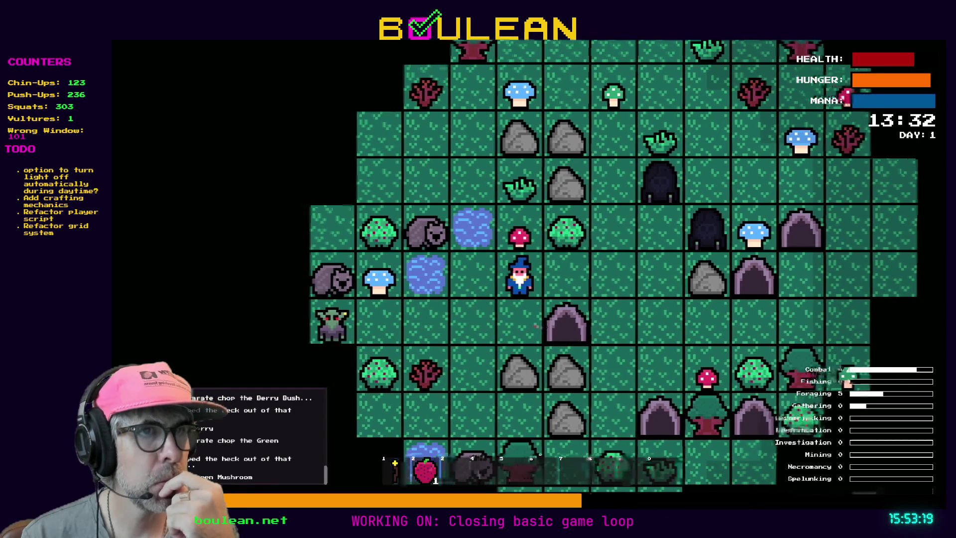
key(w)
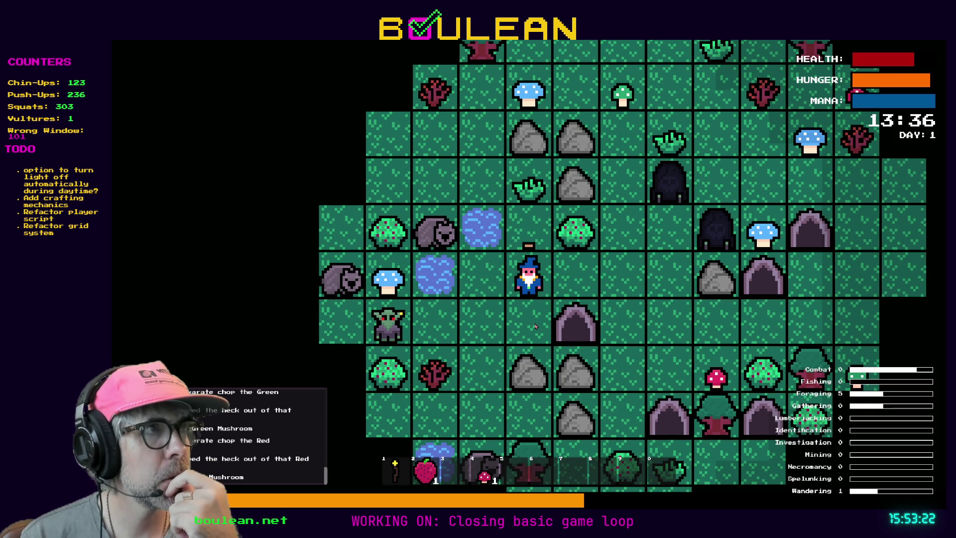
key(4)
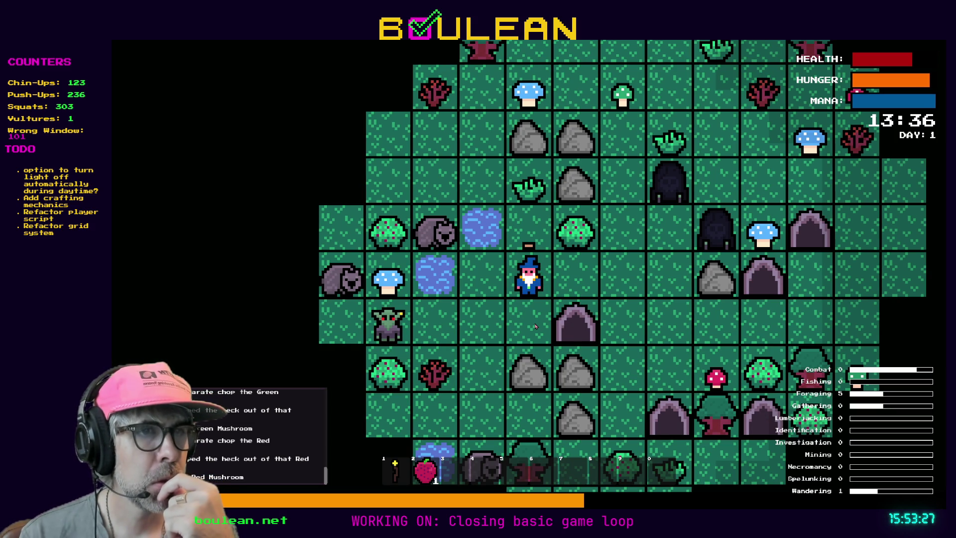
key(Down)
key(Left)
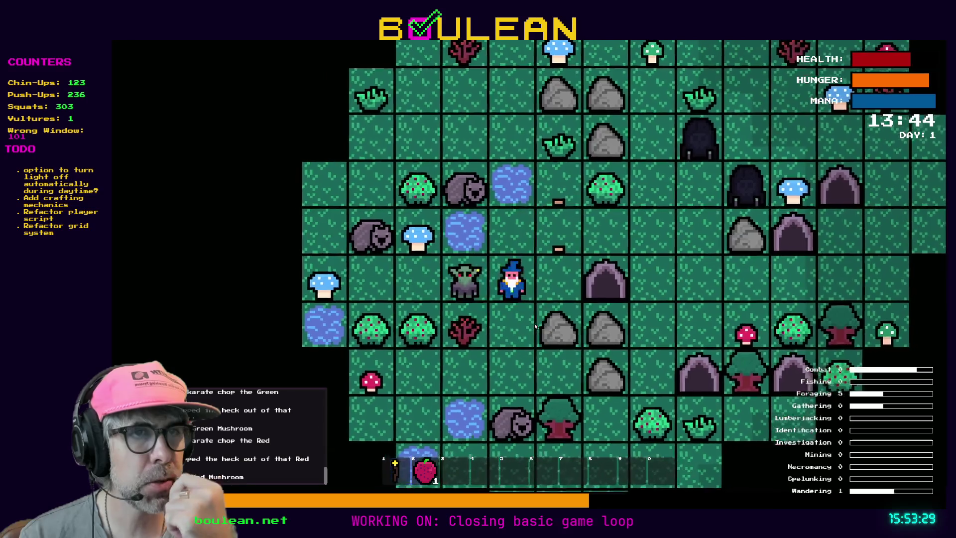
Attack the goblin above, smash the gravestone into three Souls, and chop the sapling for two Sticks
key(Down)
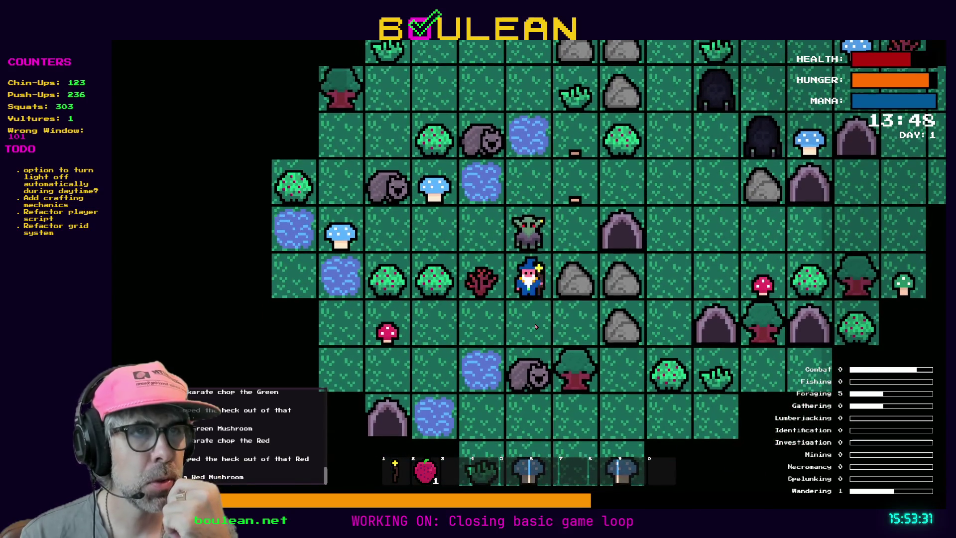
key(Up)
key(Up)
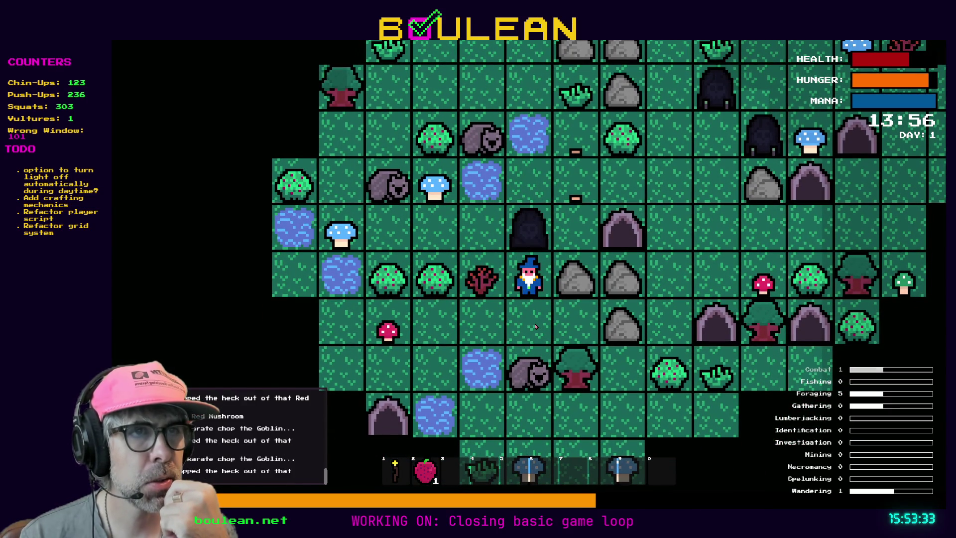
key(Up)
key(Up)
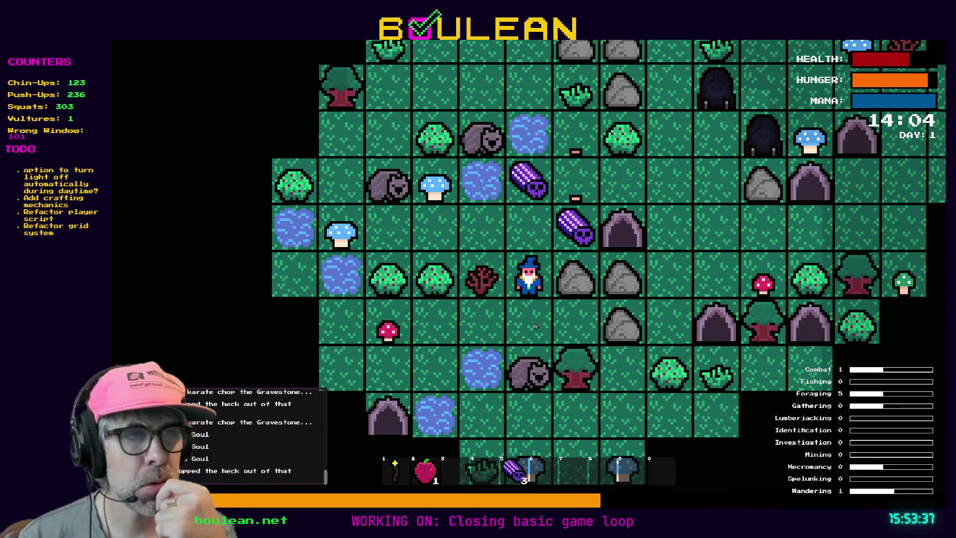
key(Left)
key(Left)
key(Left)
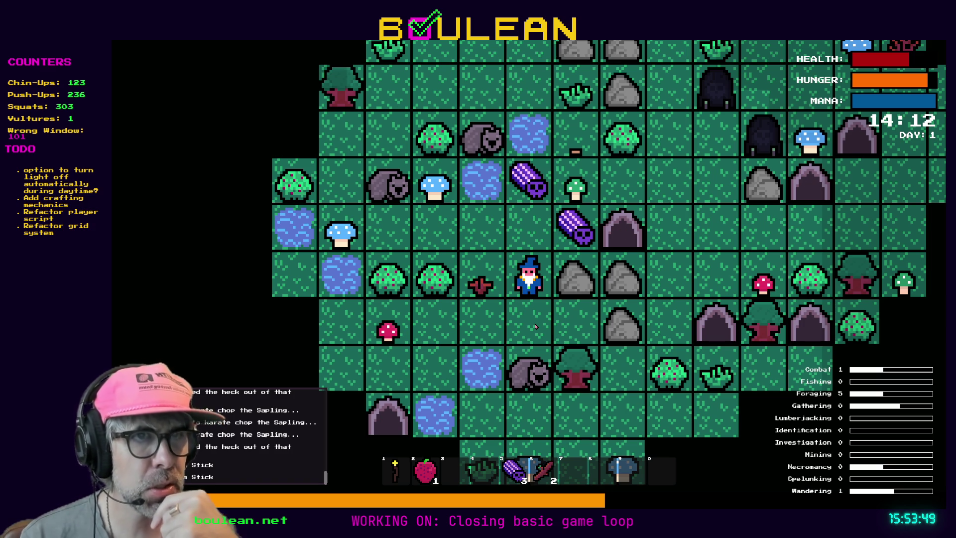
key(Up)
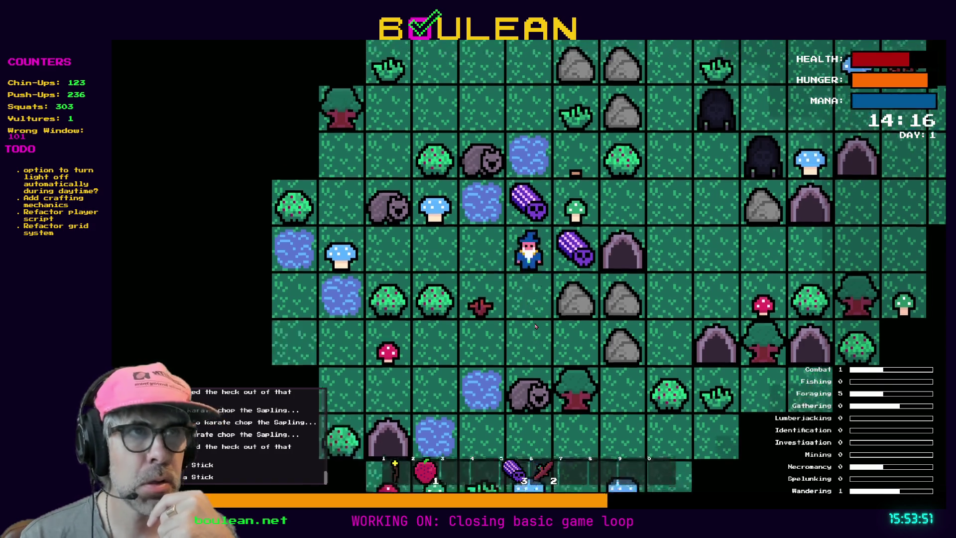
Pick up the Soul, chop the grass tuft twice for three Grass, and harvest the green mushroom below
key(Right)
key(Up)
key(Up)
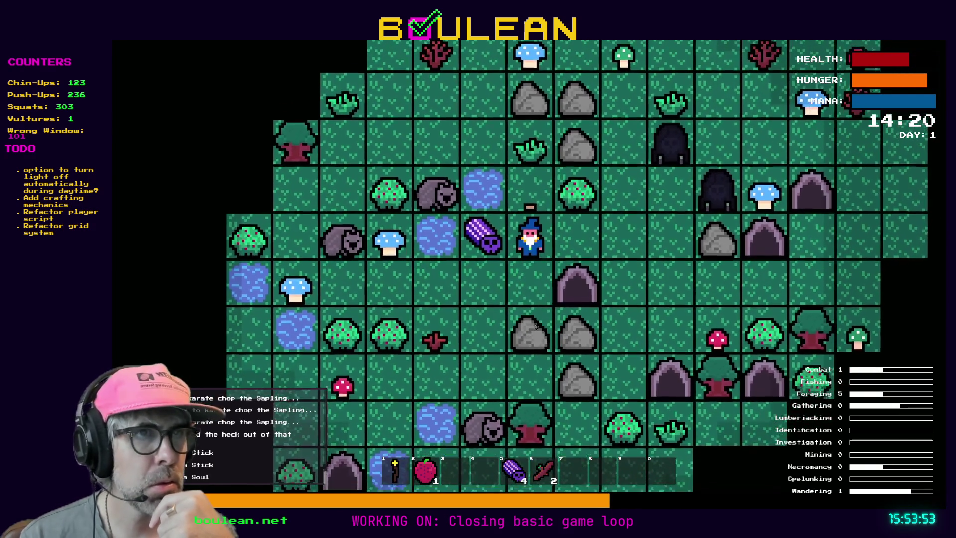
key(Up)
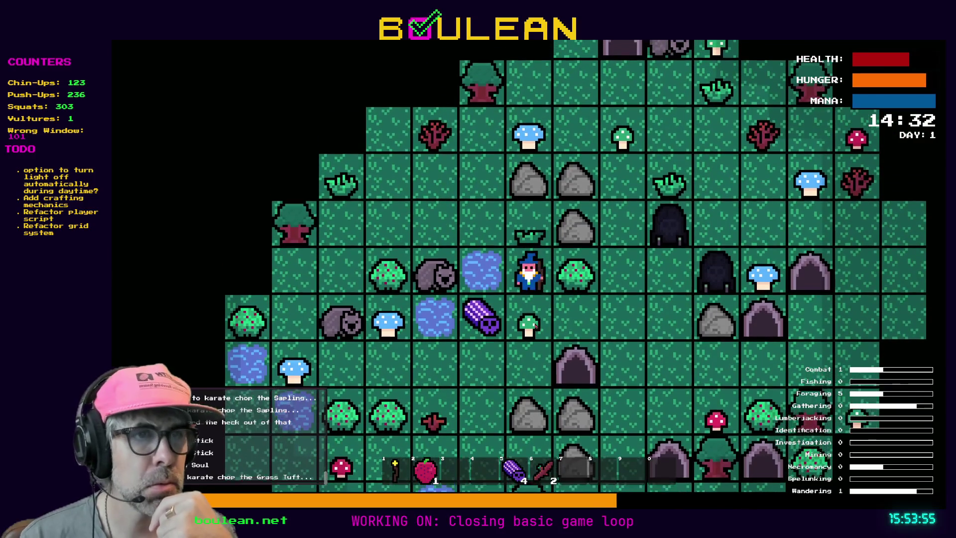
key(Up)
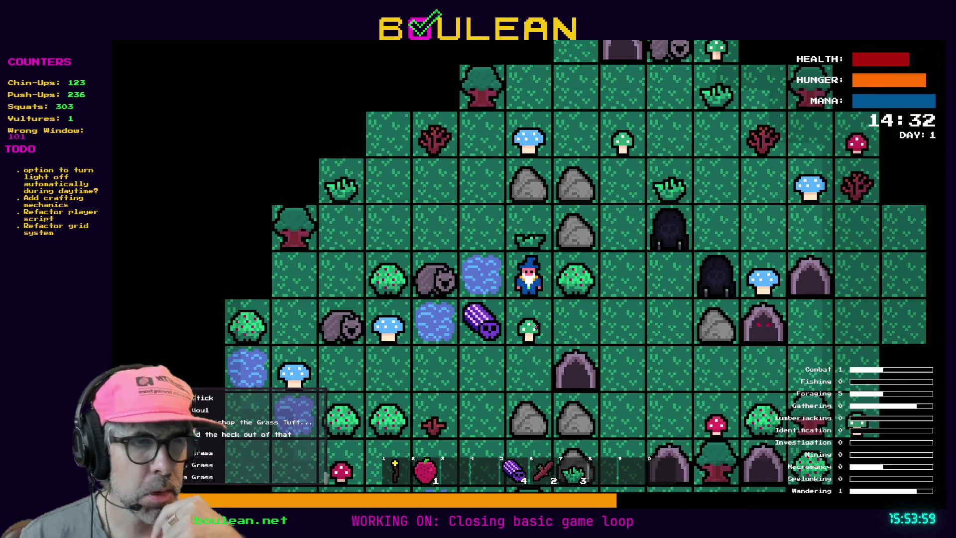
key(Down)
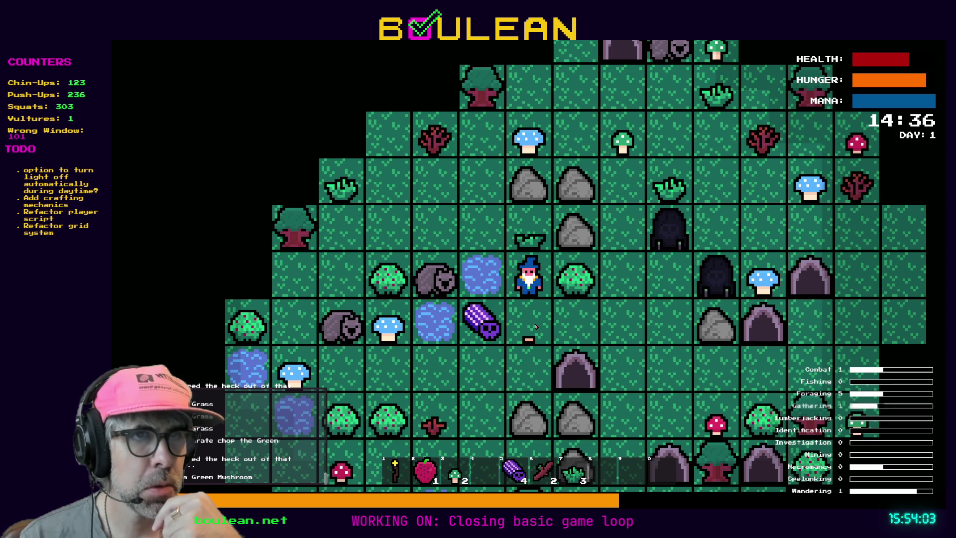
Walk up beside the rocks and harvest the blue mushroom to the right
key(Up)
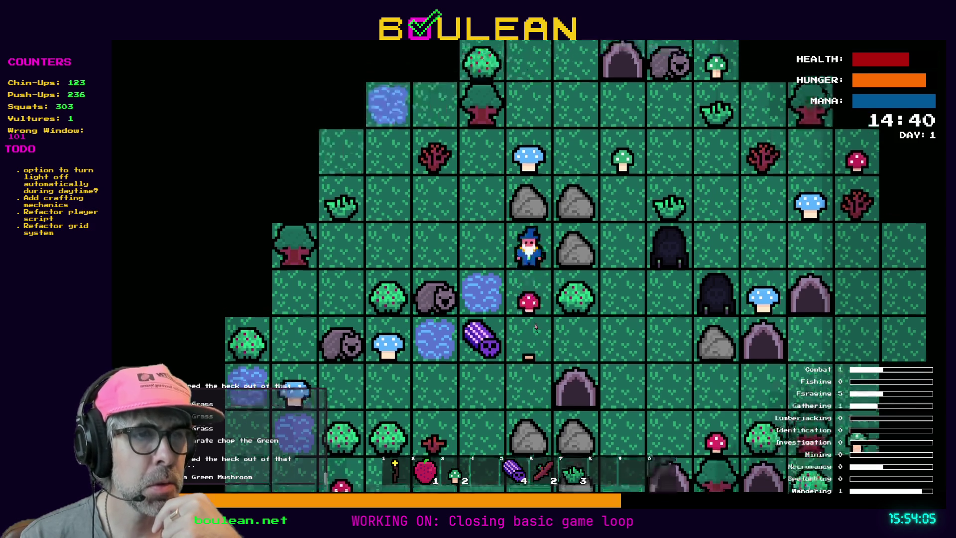
key(Left)
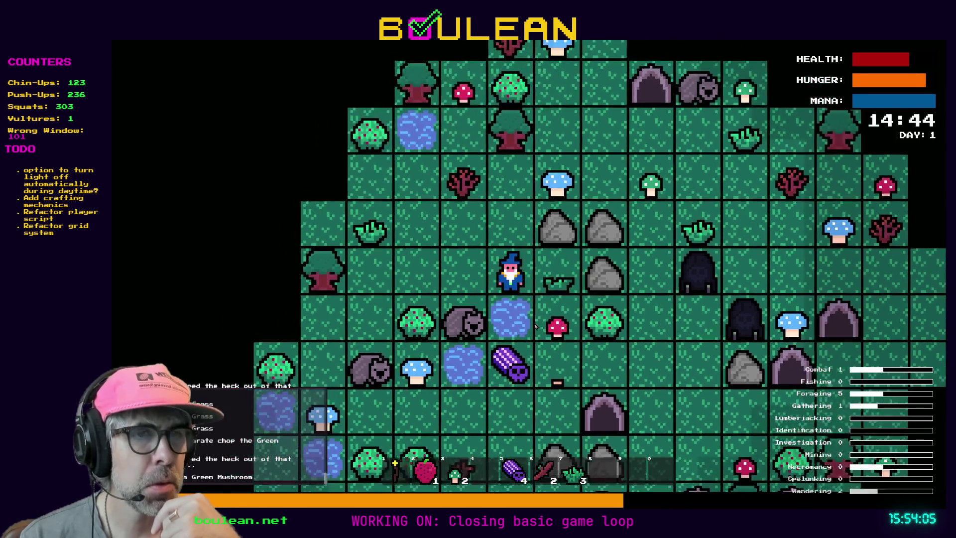
key(Up)
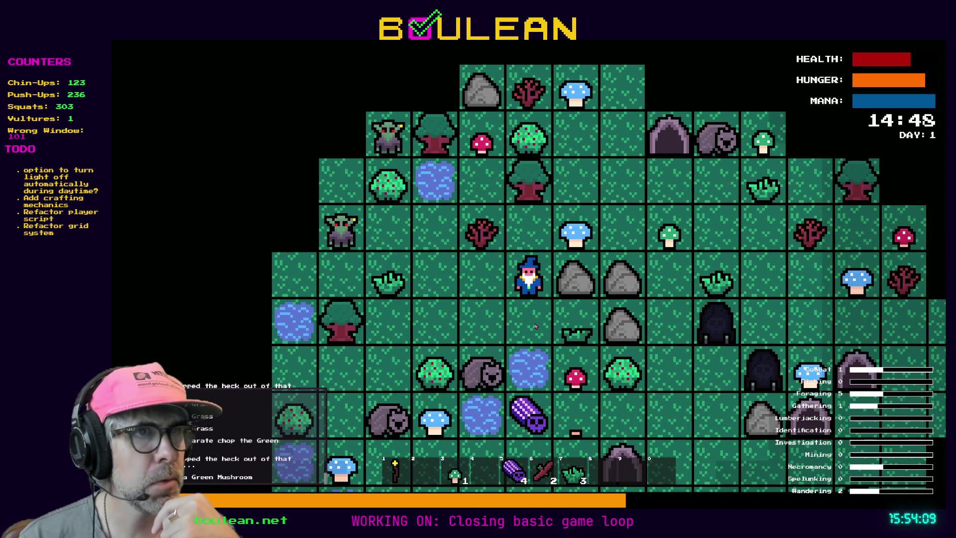
key(Up)
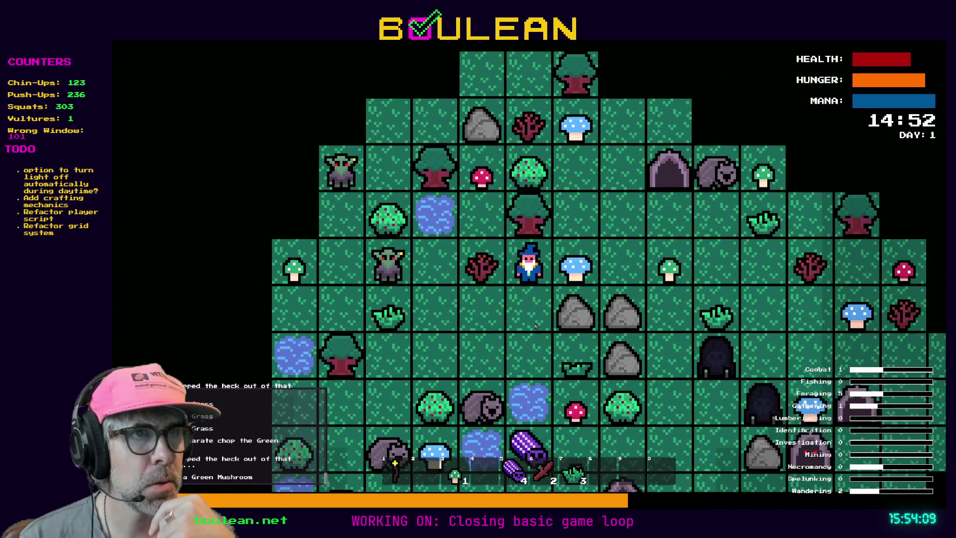
key(Right)
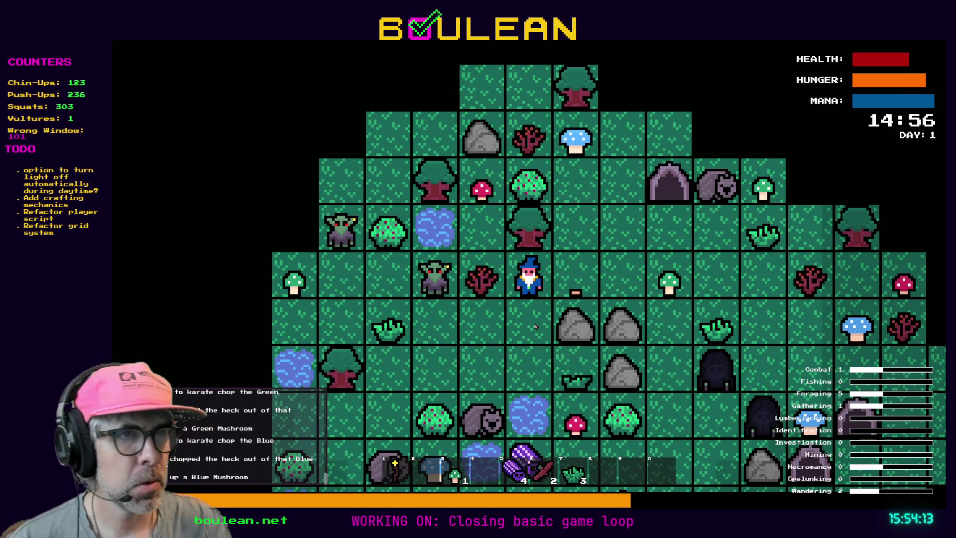
key(Left)
Harvest the red mushroom above, defeat the goblin below, and break the gravestone into Souls
key(Up)
key(Up)
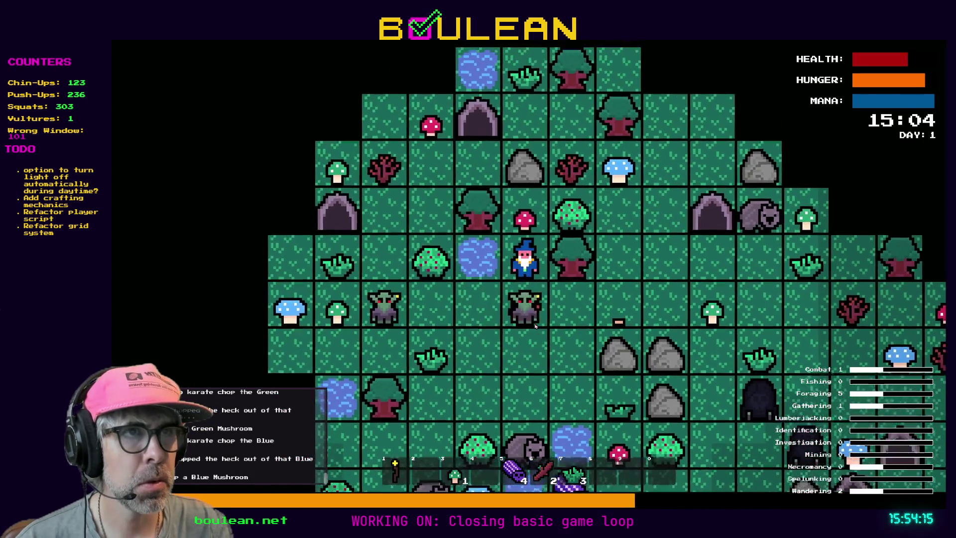
key(Up)
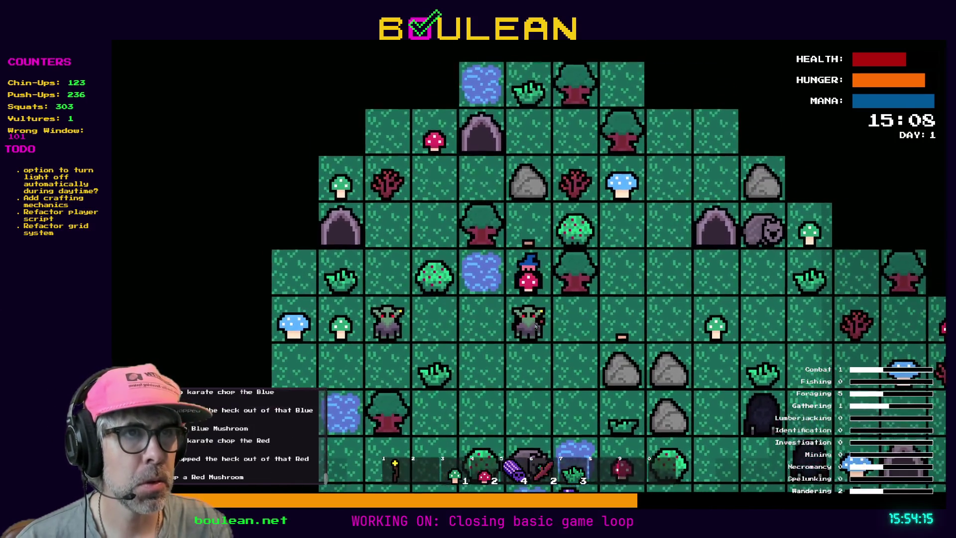
key(Down)
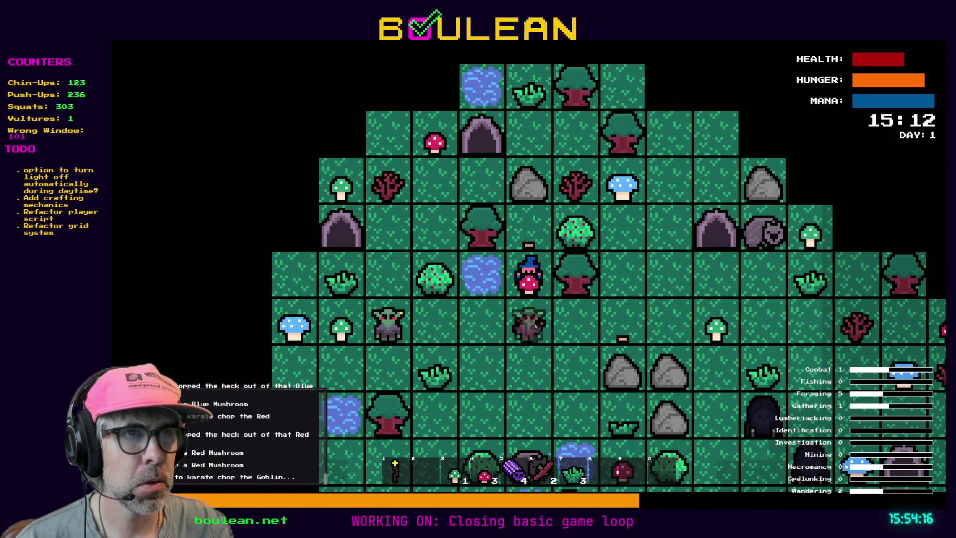
key(Down)
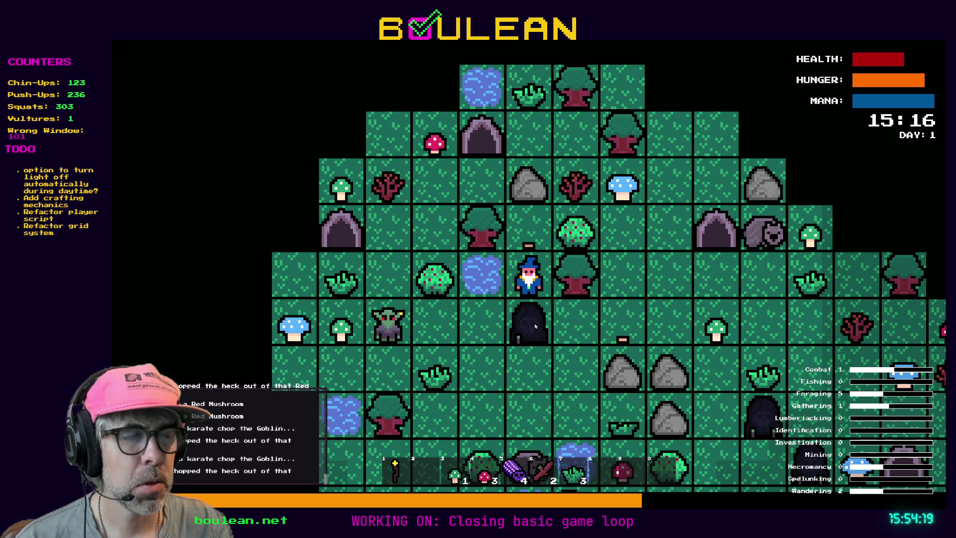
key(Down)
key(Down)
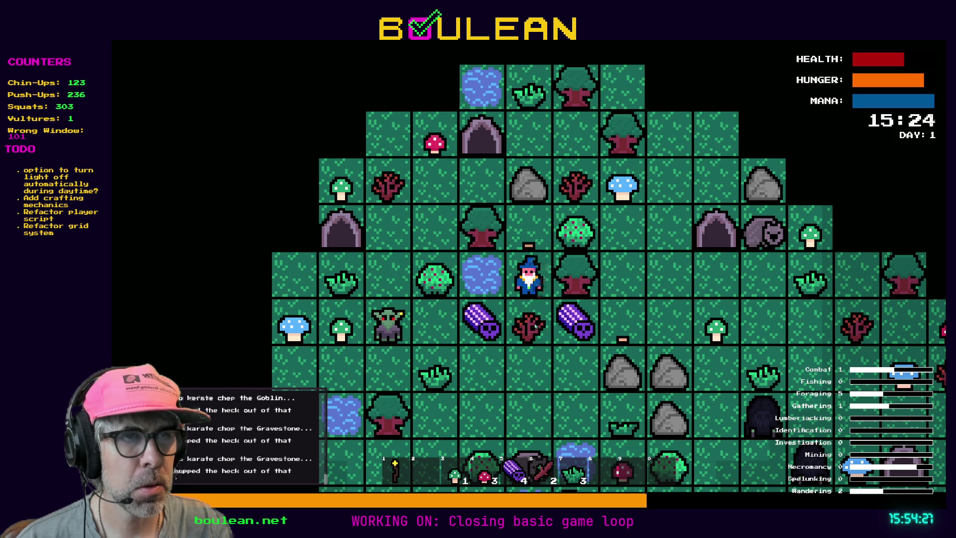
Chop the tree to the right twice, attack another goblin below, and chop the gravestone above
key(Right)
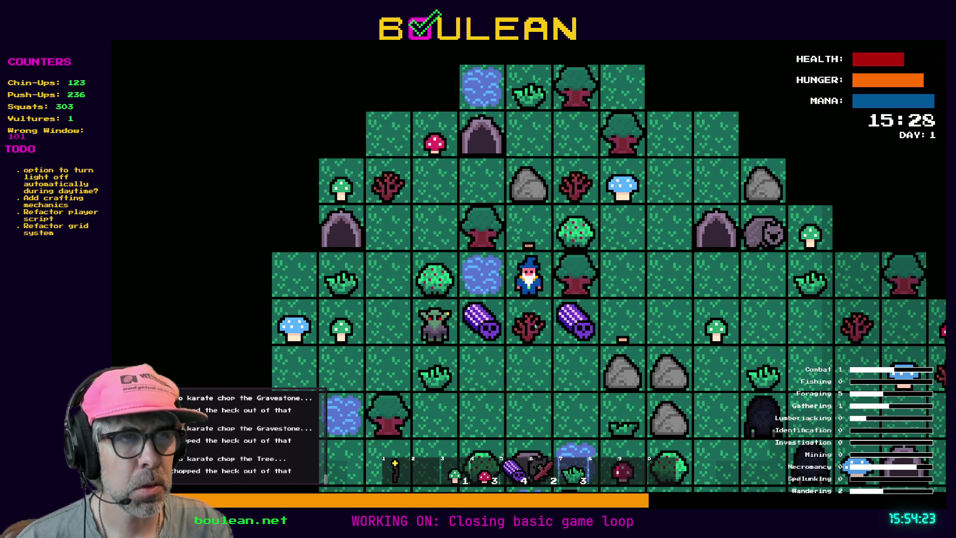
key(Right)
key(Right)
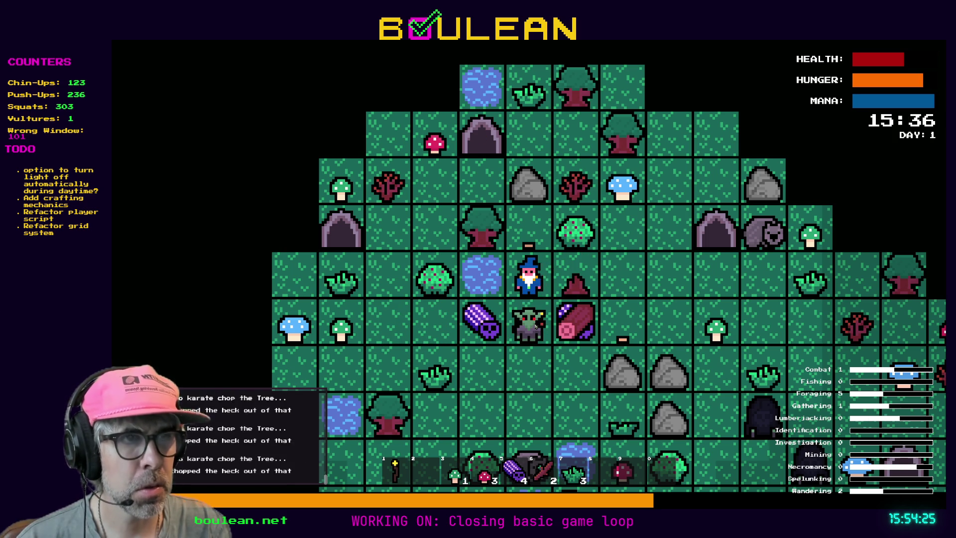
key(Down)
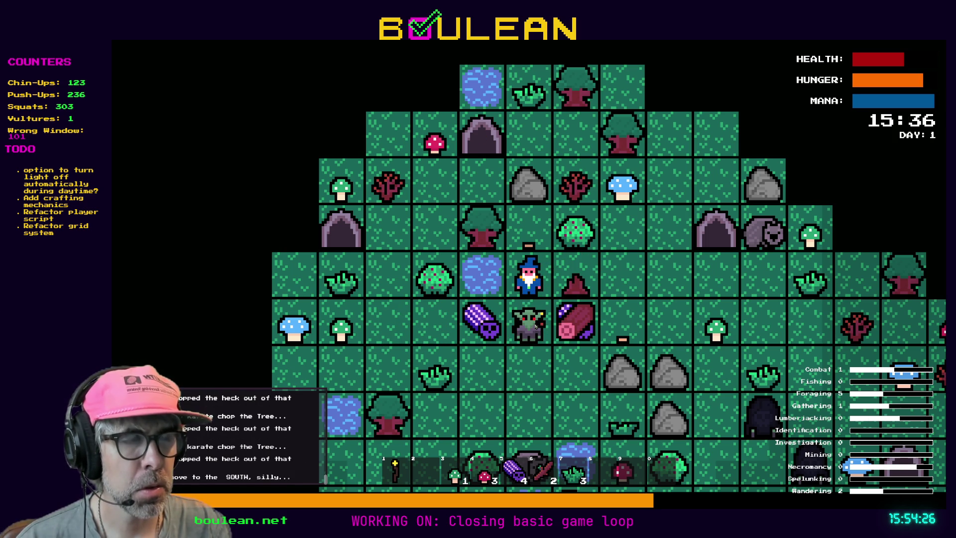
key(Down)
key(Down)
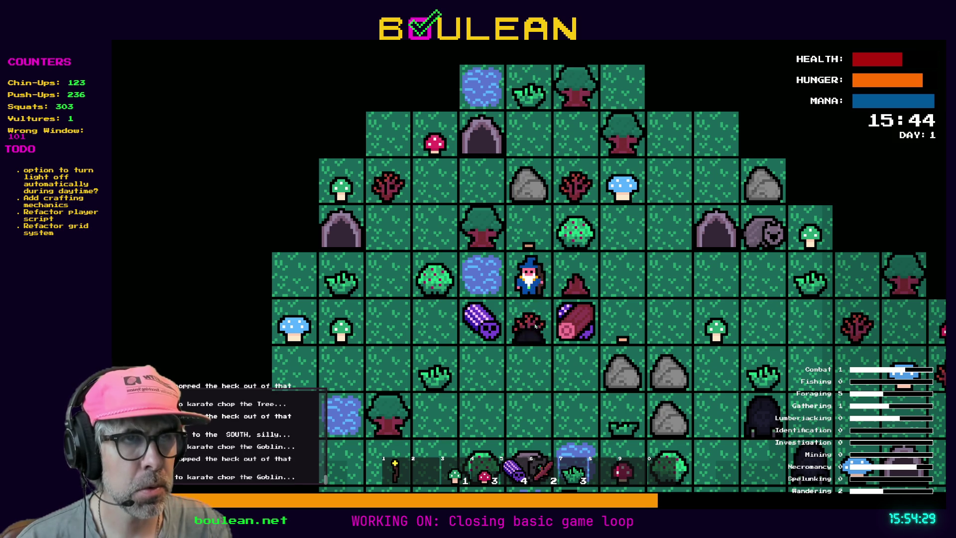
key(Up)
key(Up)
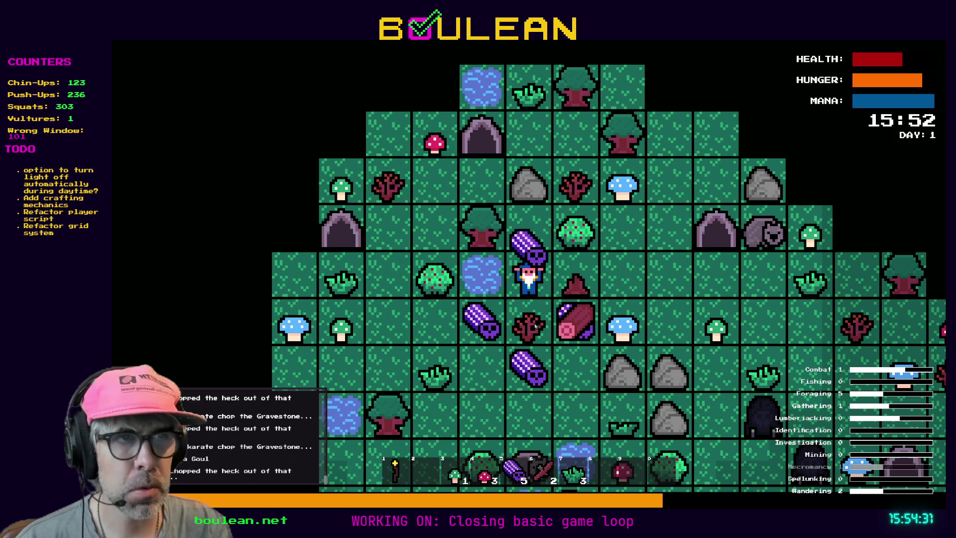
Walk over the two logs, including the purple one, to collect them
key(Right)
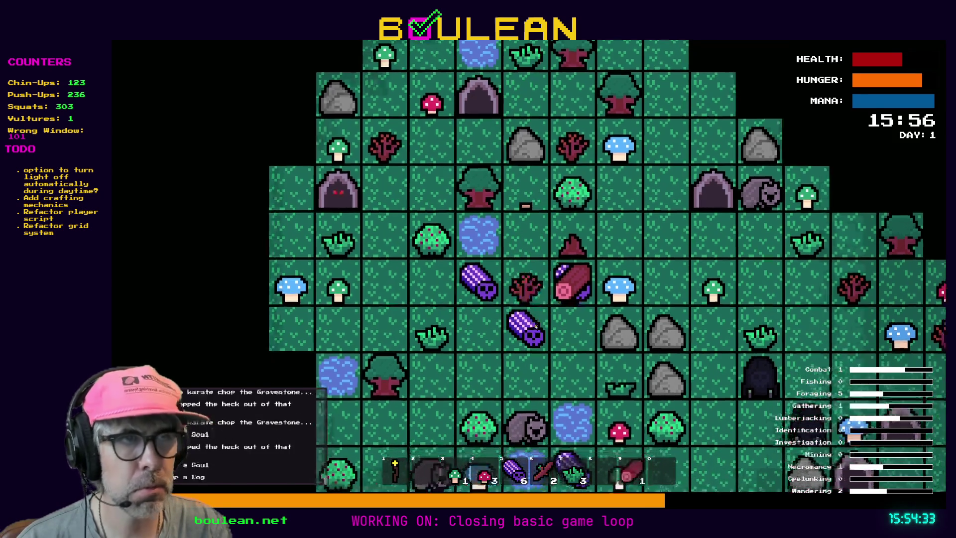
key(Down)
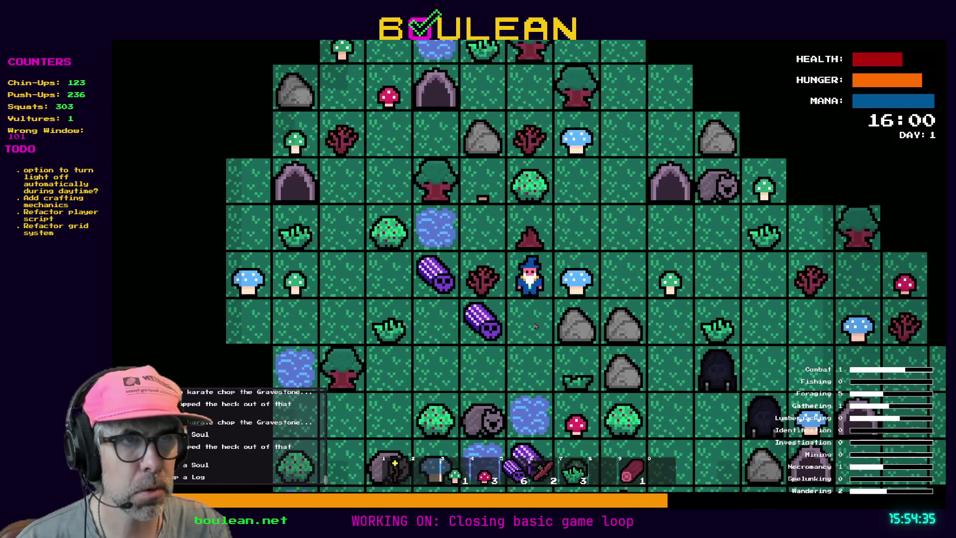
key(Left)
key(Left)
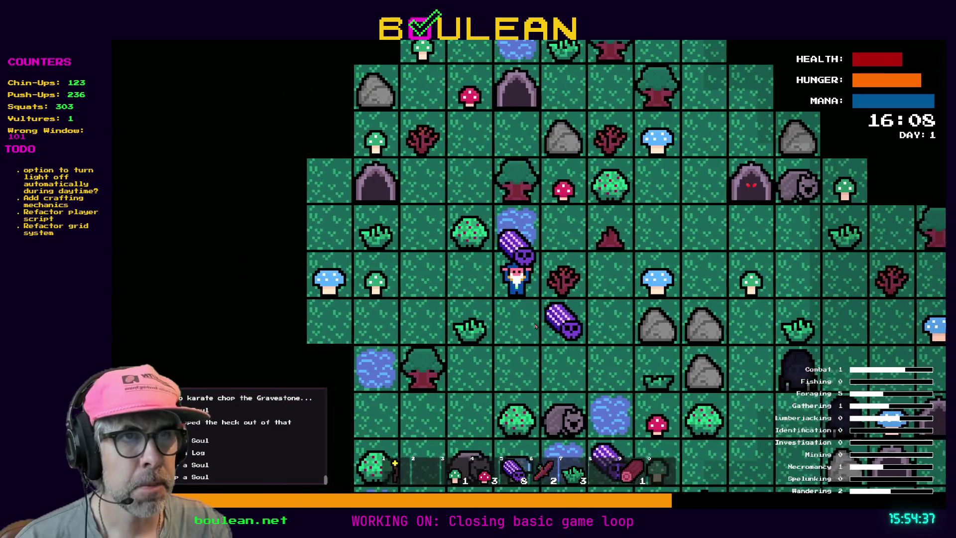
key(Down)
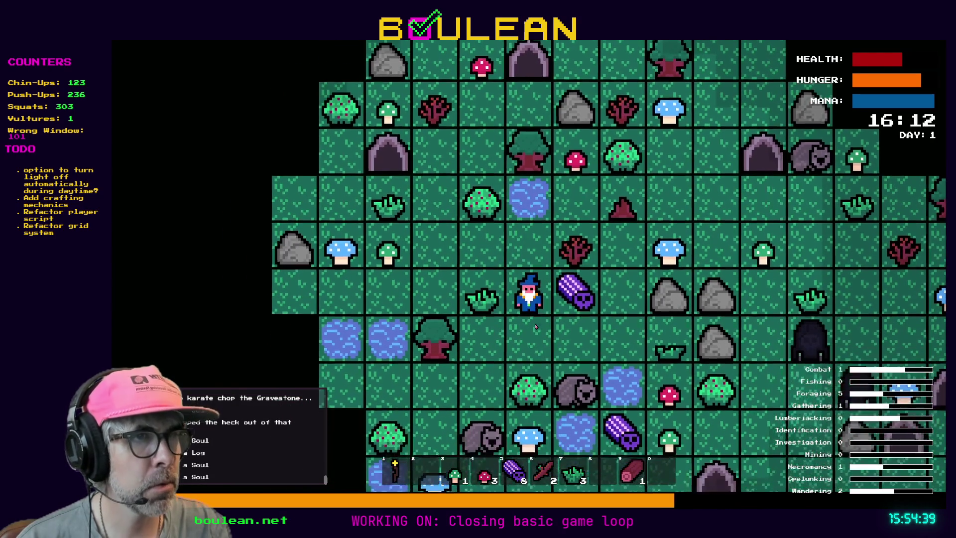
key(Right)
Climb up to the berry bush, harvest its berries, and quit the running game
key(Up)
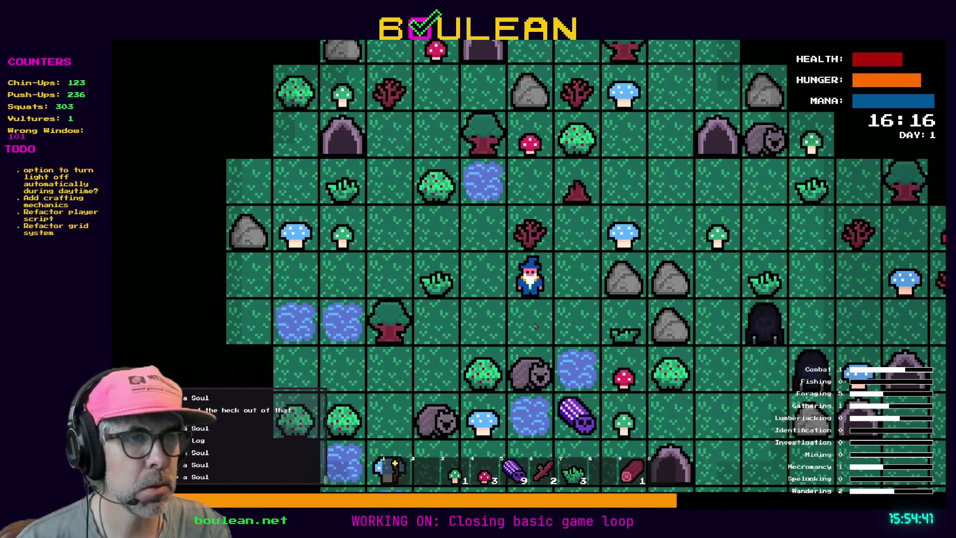
key(Up)
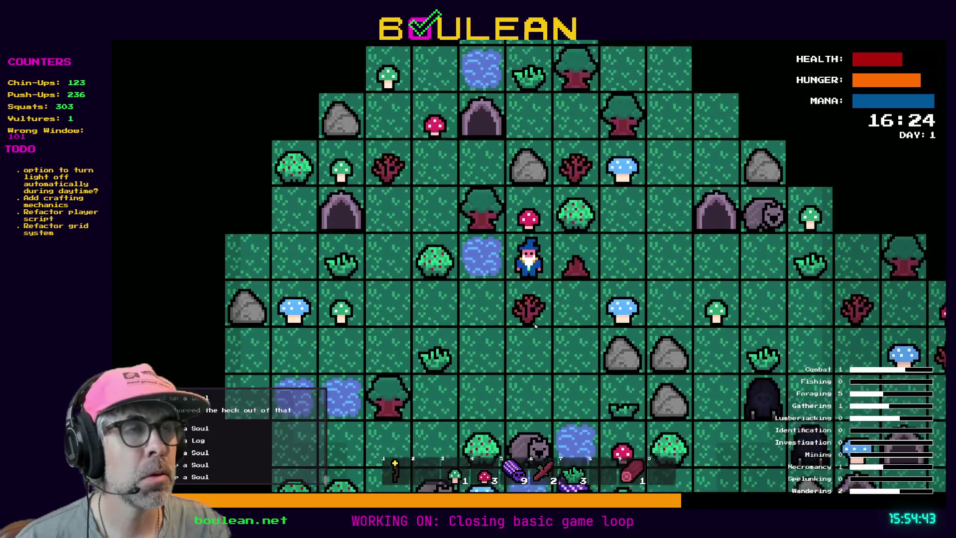
key(Up)
key(Right)
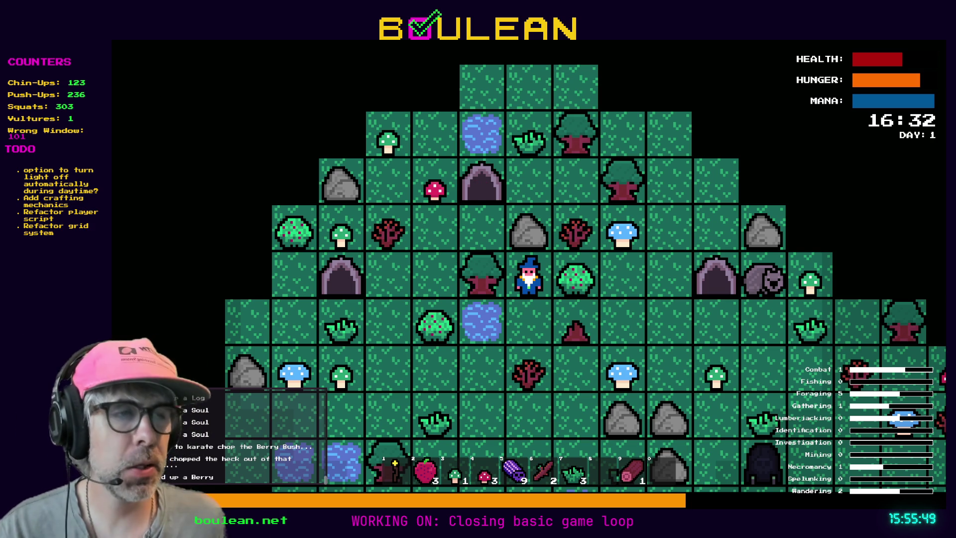
key(alt+F4)
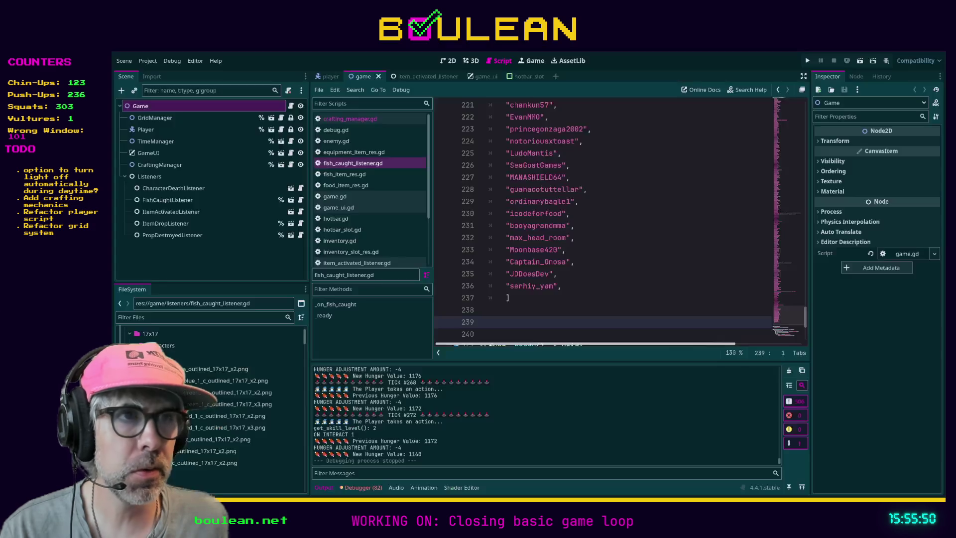
Append a new quoted viewer name with a trailing comma after the last entry in game.gd's names list
click(510, 297)
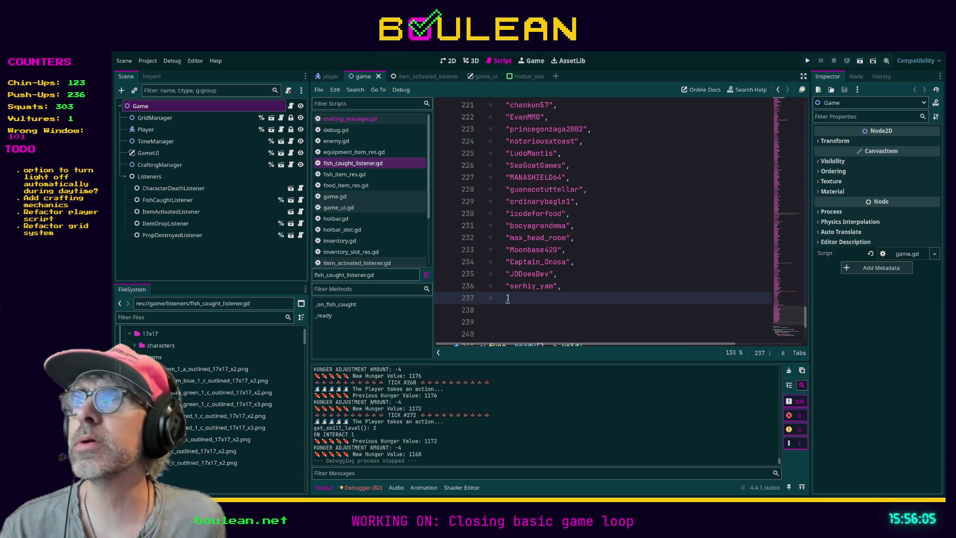
click(575, 286)
key(Return)
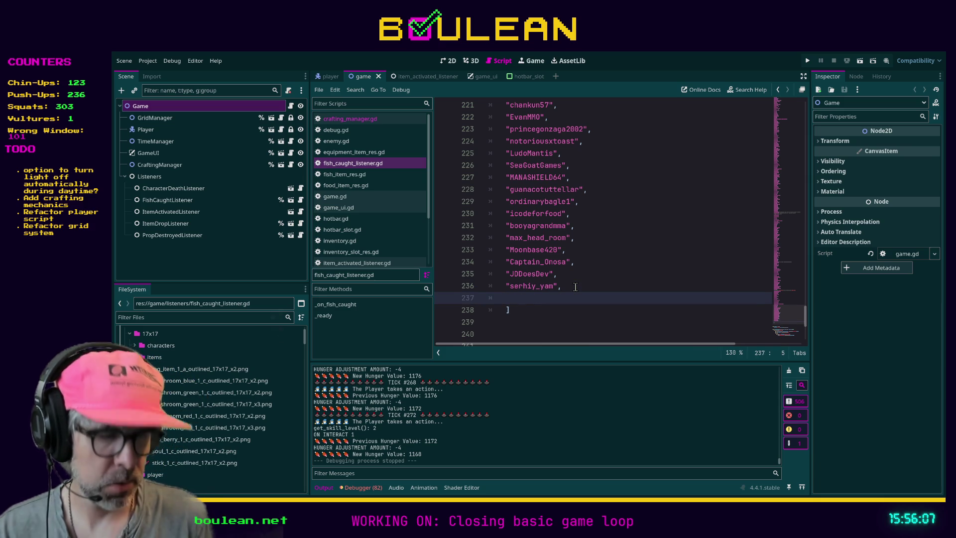
text("Diannara)
key(BackSpace)
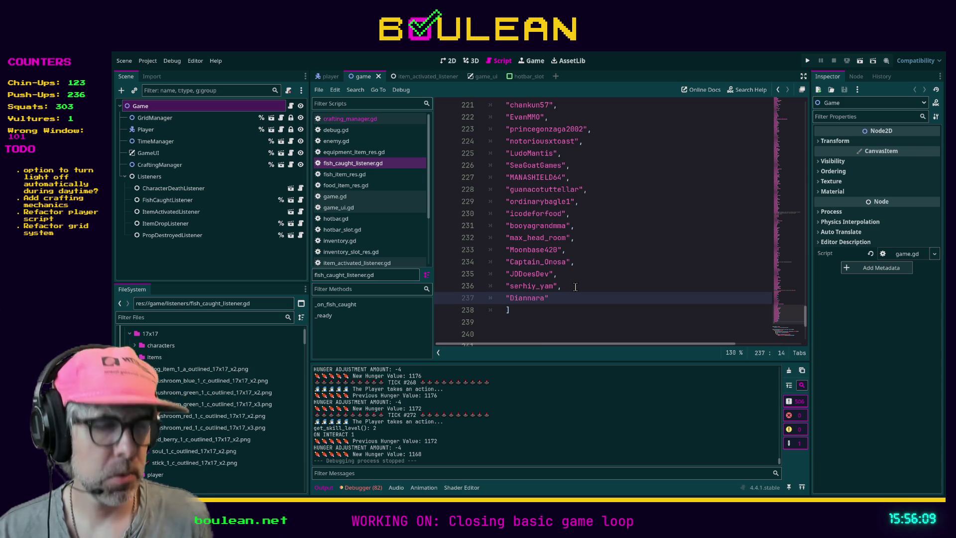
text(,)
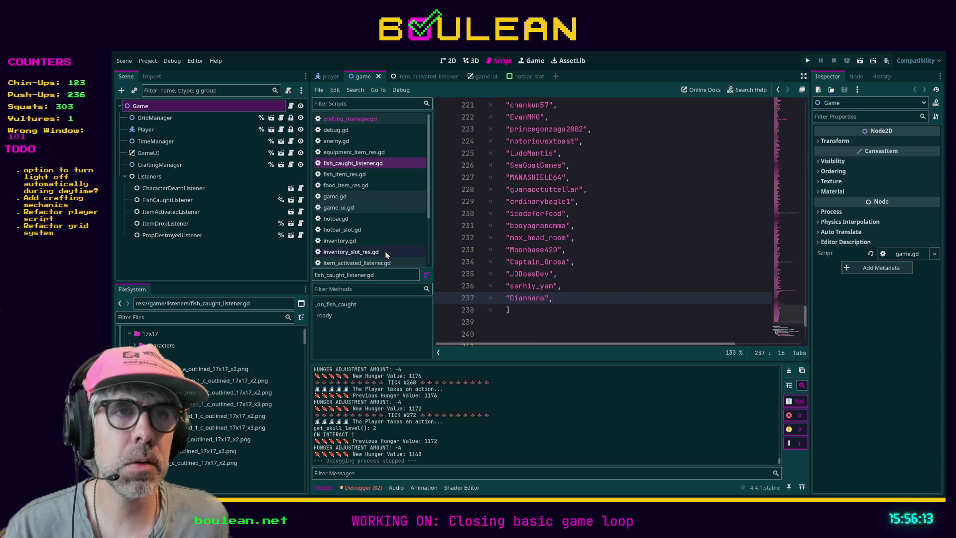
click(379, 263)
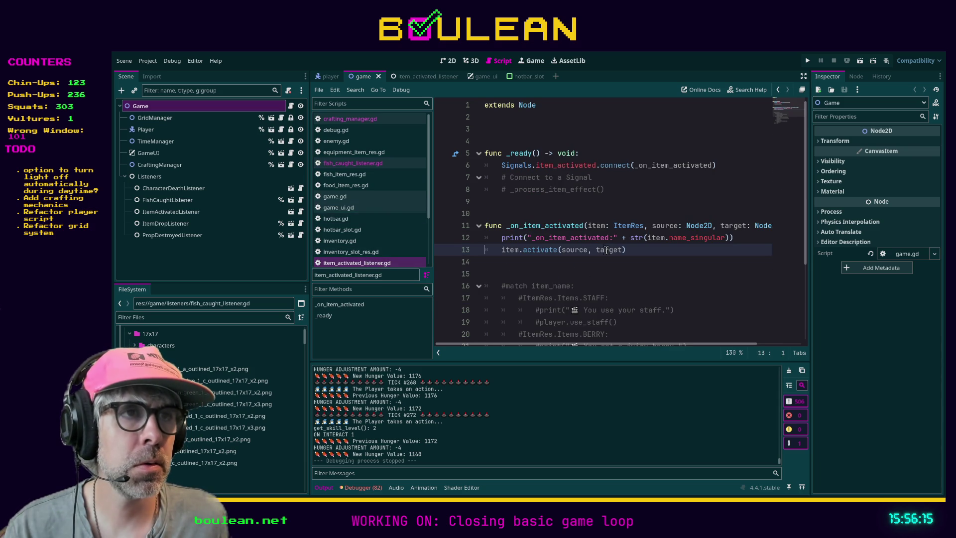
Delete the commented-out match block following the item-activated function in item_activated_listener.gd
click(597, 263)
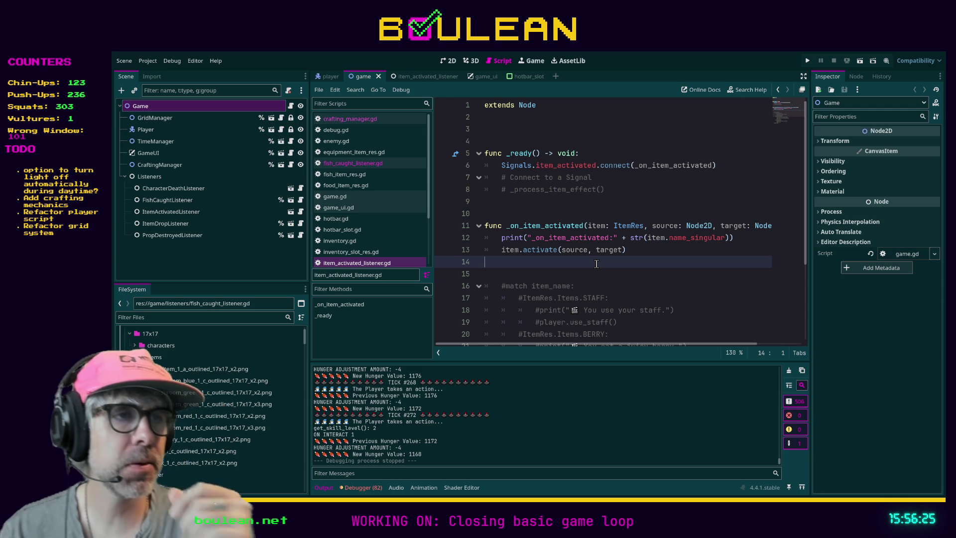
scroll(597, 263, down, 3)
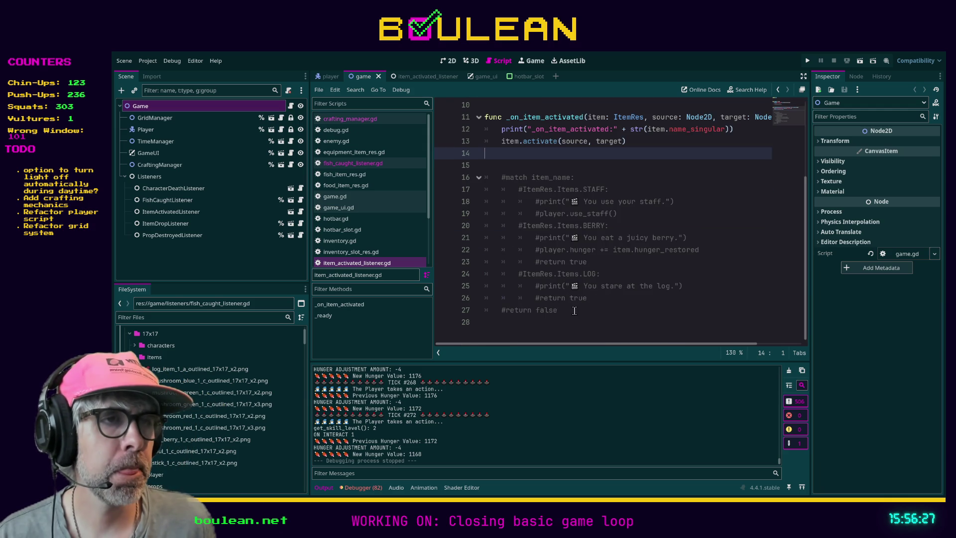
shift+click(584, 322)
key(Delete)
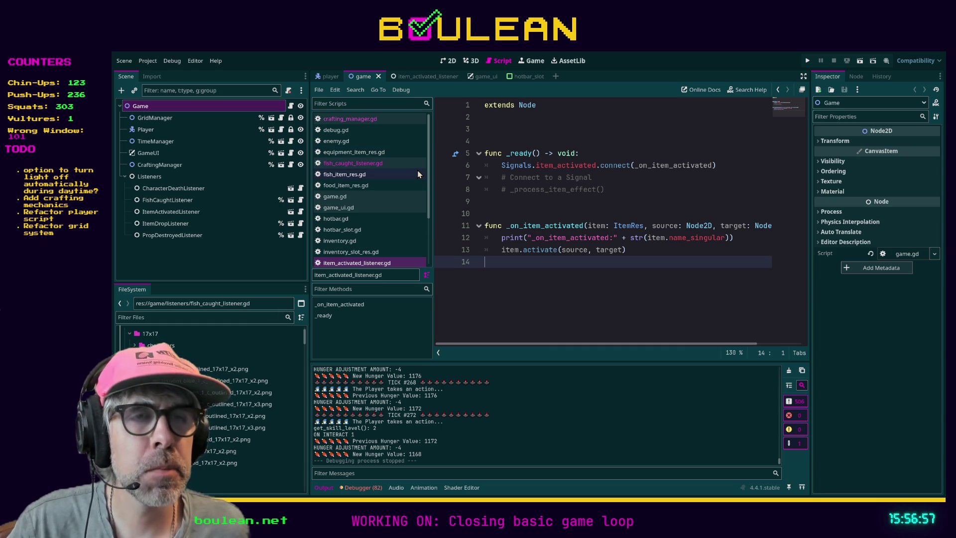
scroll(418, 174, down, 1)
scroll(417, 171, down, 2)
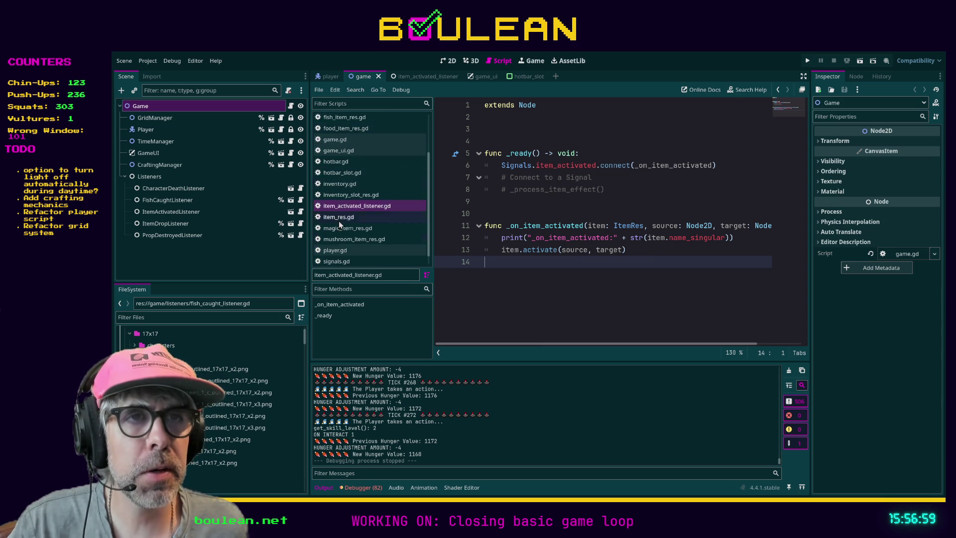
click(352, 241)
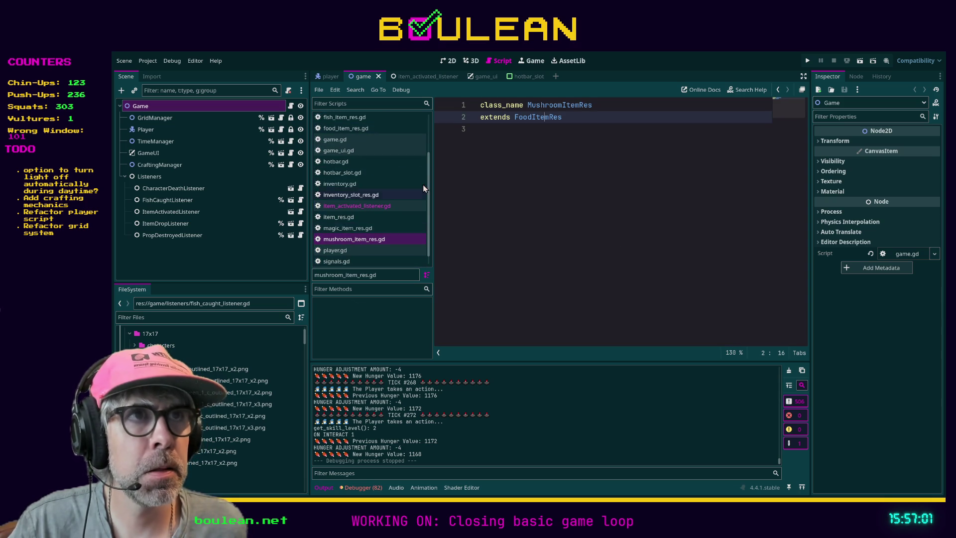
Open food_item_res.gd, review its hunger, health and mana export variables, and go into activate's blank line
ctrl+click(537, 118)
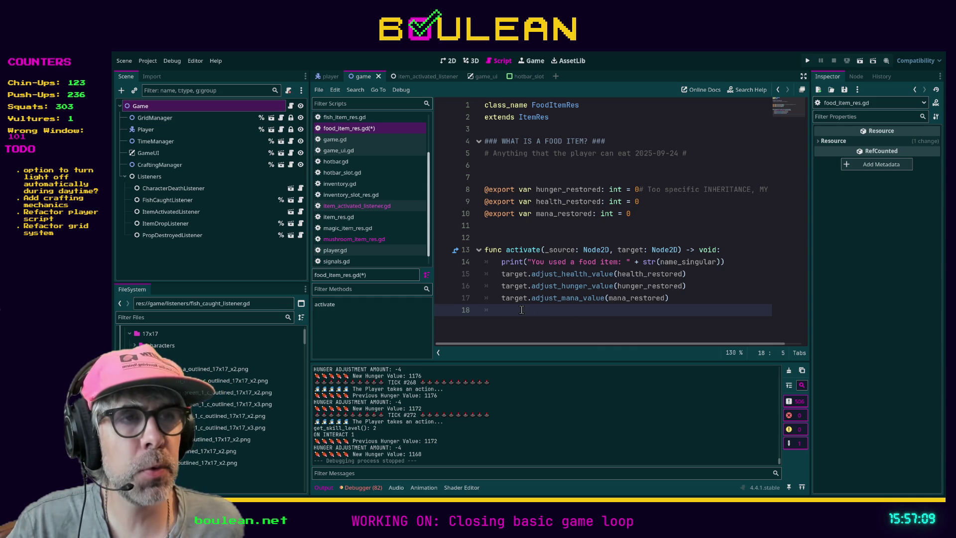
mouse_move(636, 214)
mouse_down()
mouse_move(584, 213)
mouse_move(469, 185)
mouse_up()
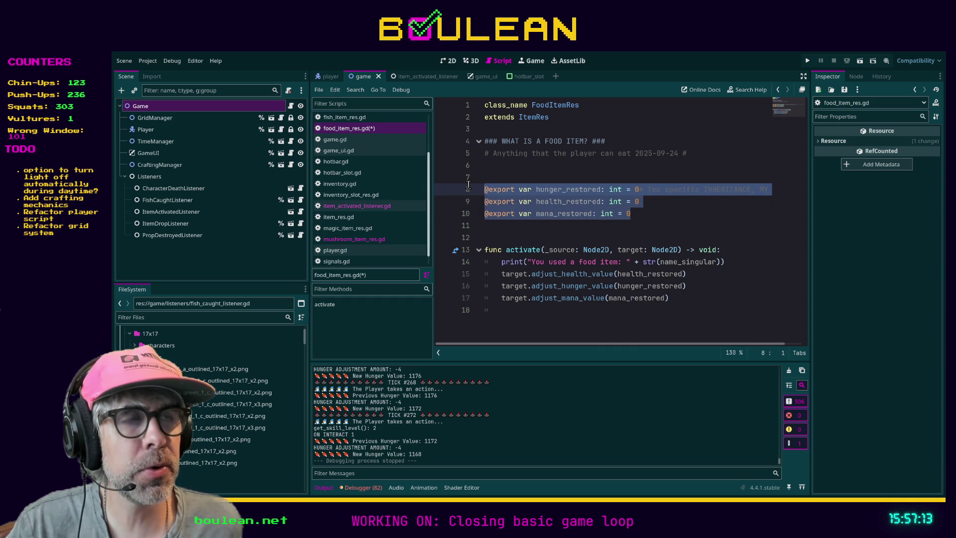
click(647, 214)
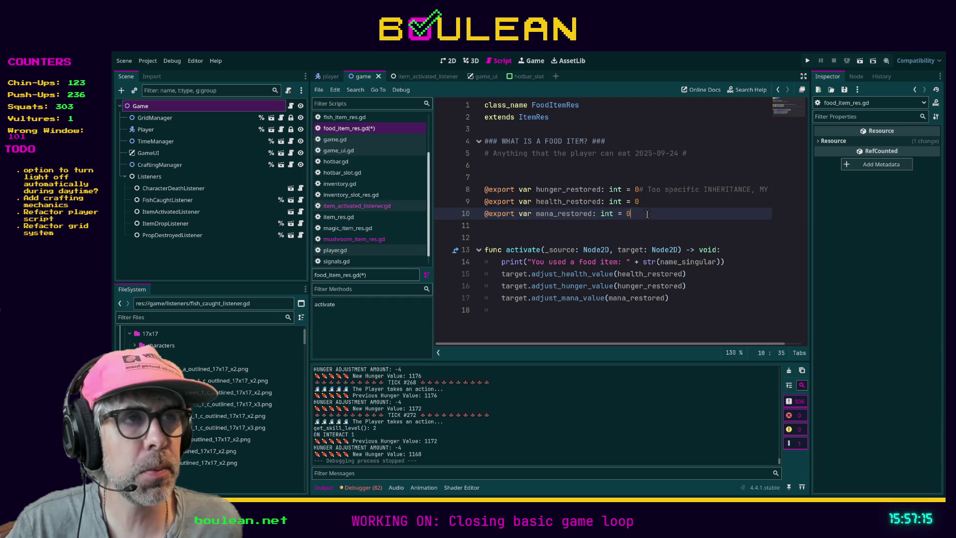
drag(647, 214, 471, 190)
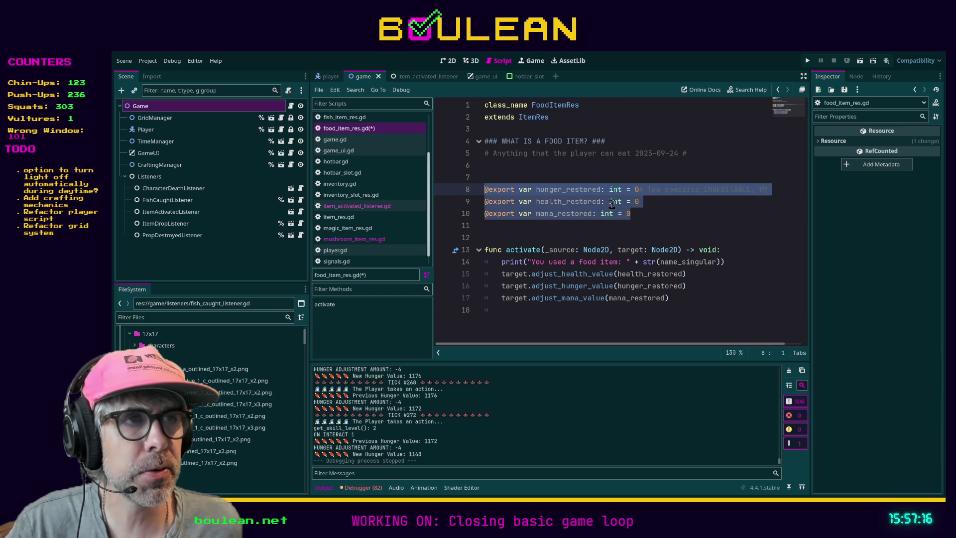
click(650, 213)
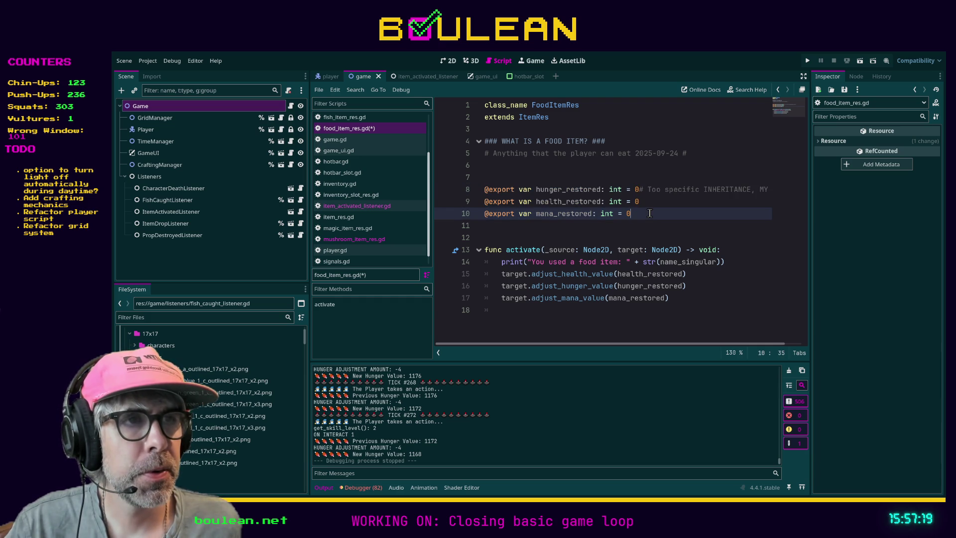
click(515, 312)
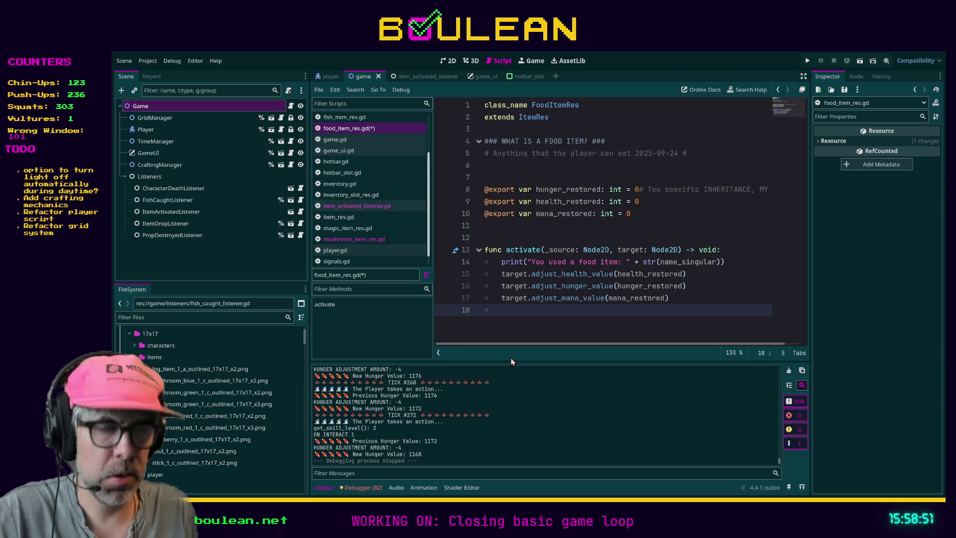
Write Signals.loggable_event.emit() on line 18, autocompleting the signal name from Signals.logg
text(Sign)
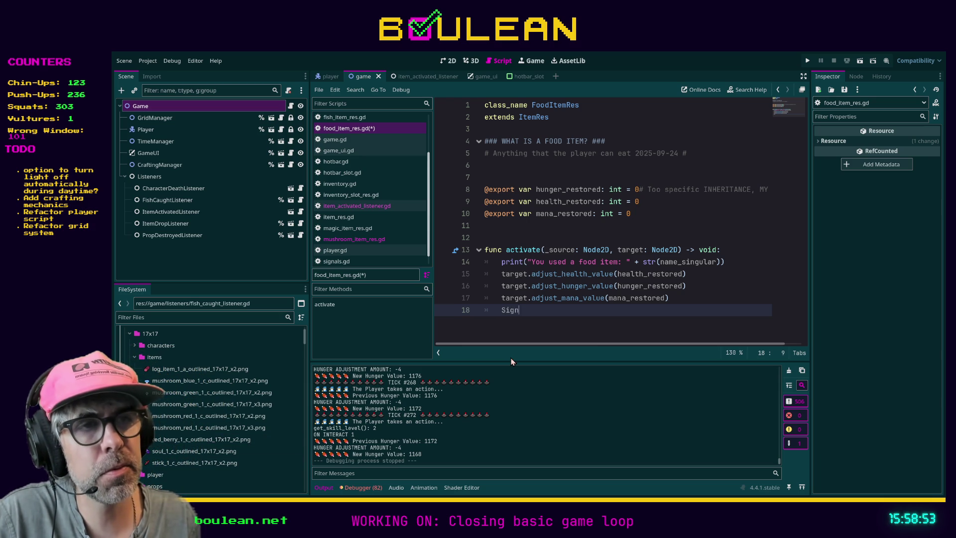
text(als.)
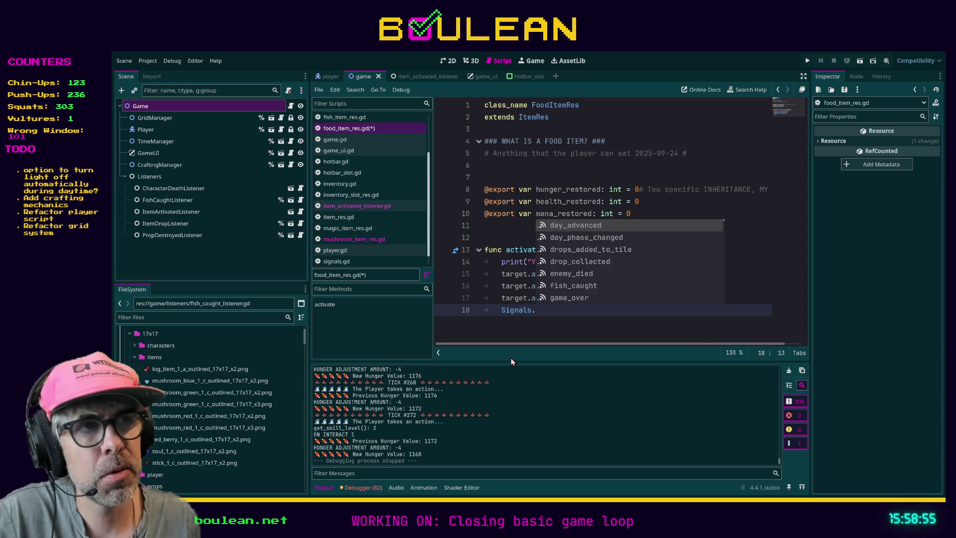
text(logga)
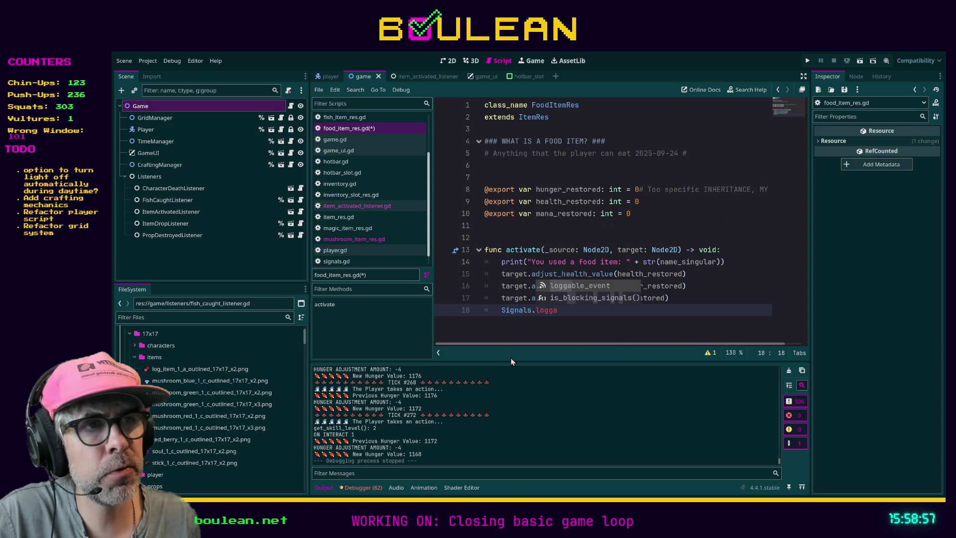
key(Return)
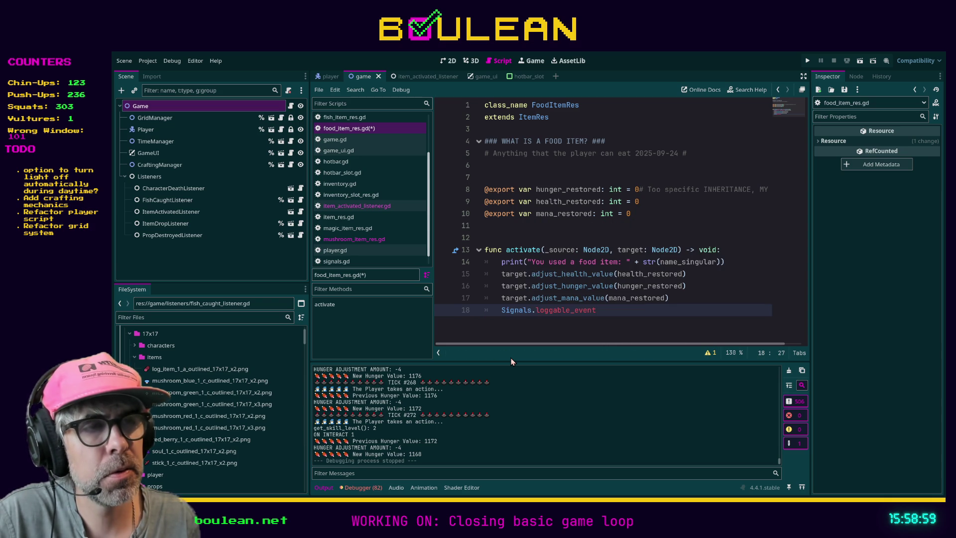
text(()
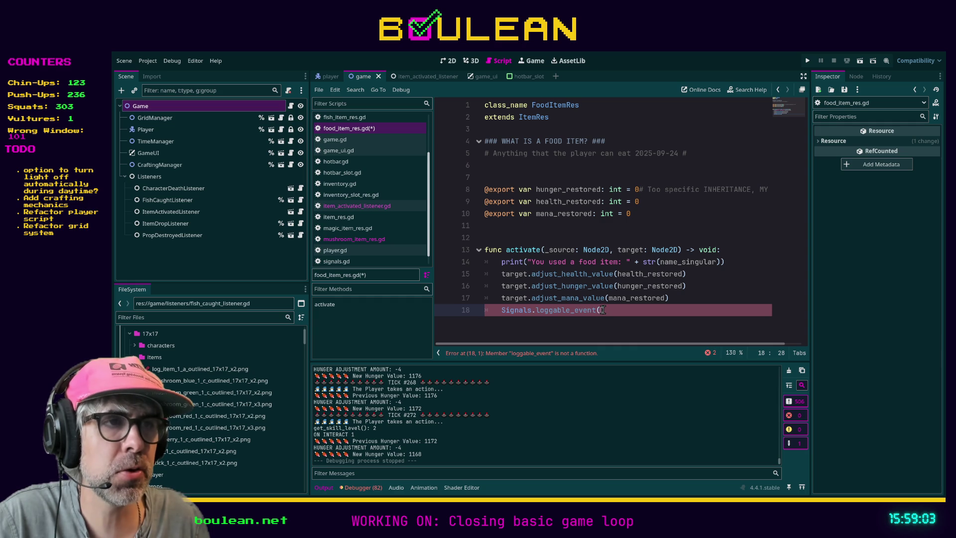
text())
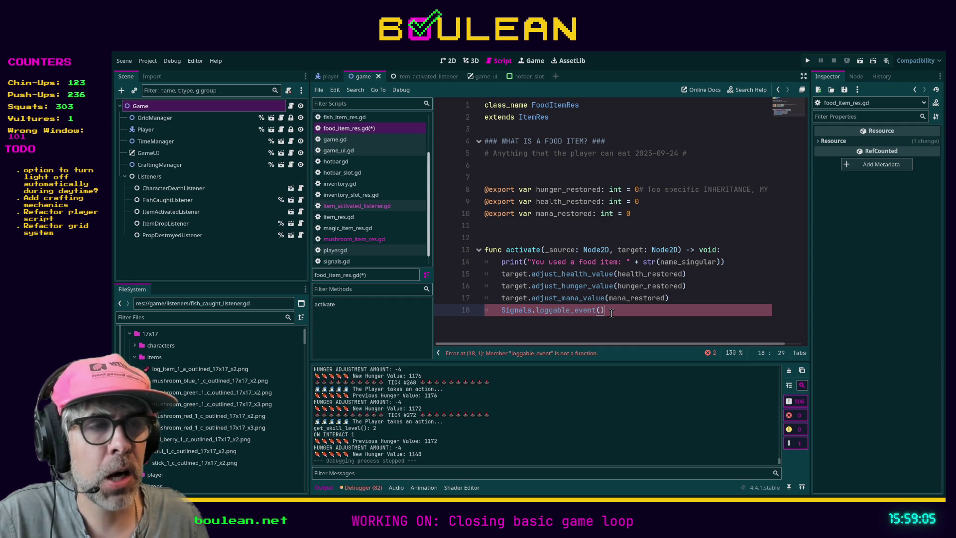
scroll(611, 315, up, 1)
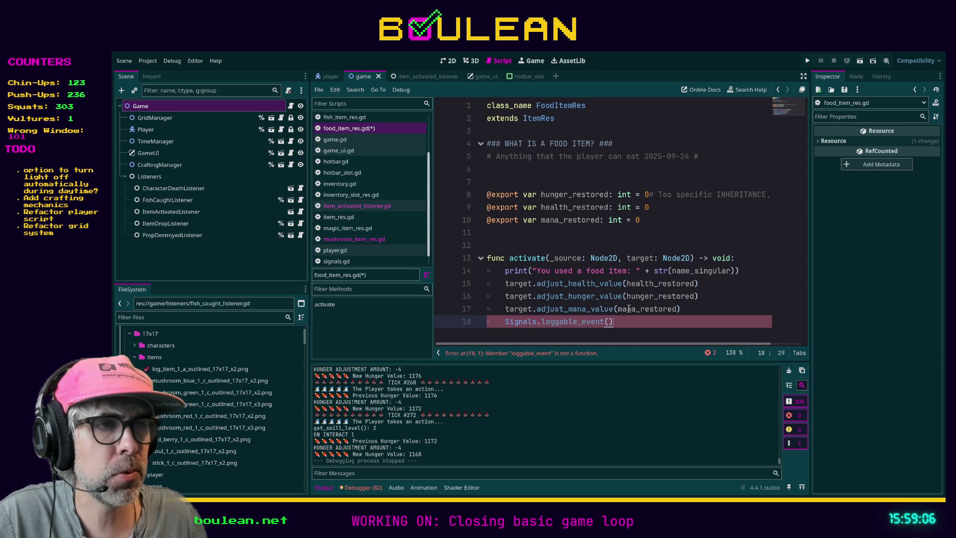
key(BackSpace)
key(BackSpace)
text(.emit()
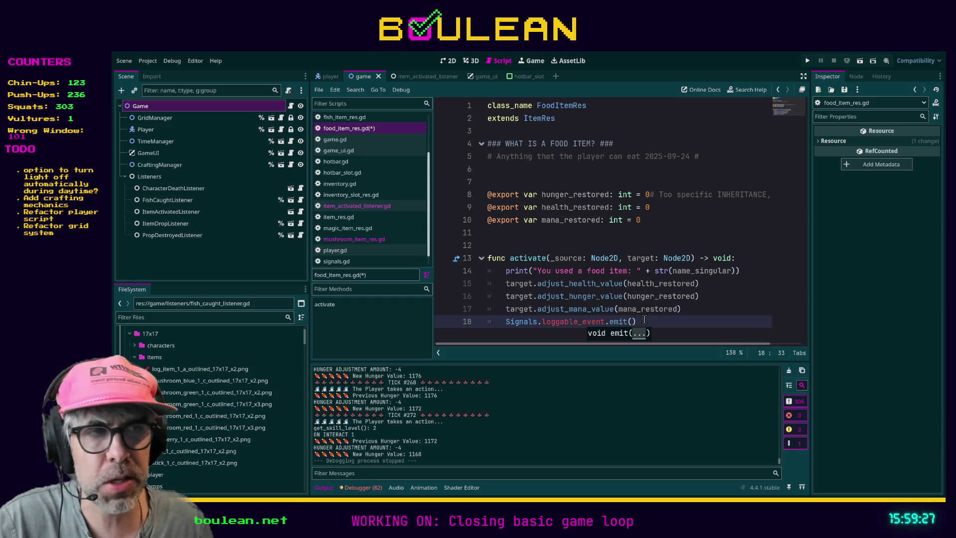
click(644, 319)
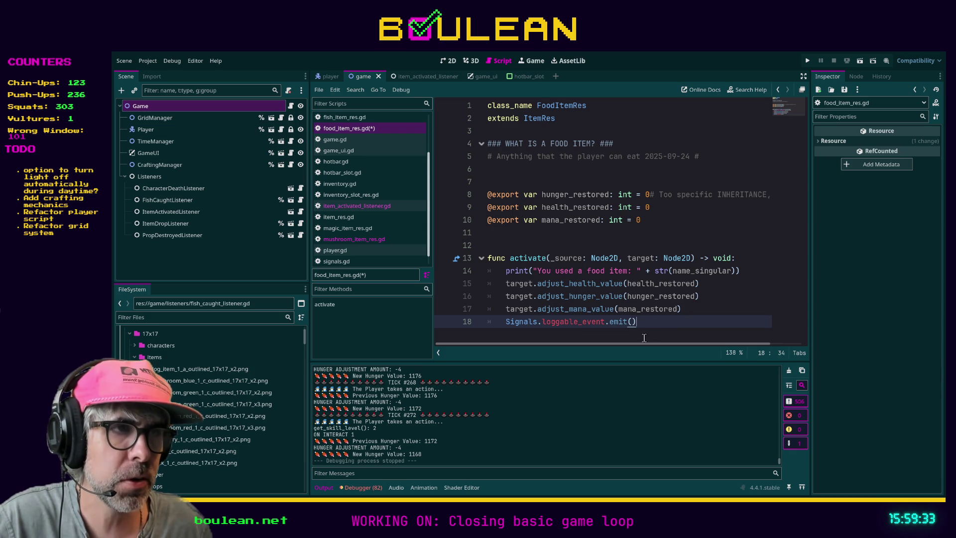
drag(627, 343, 627, 342)
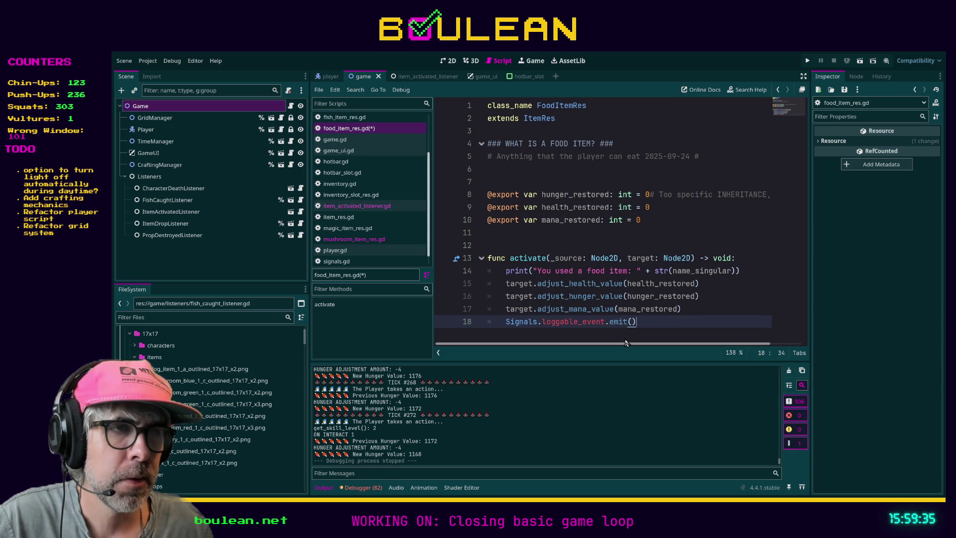
scroll(415, 187, down, 1)
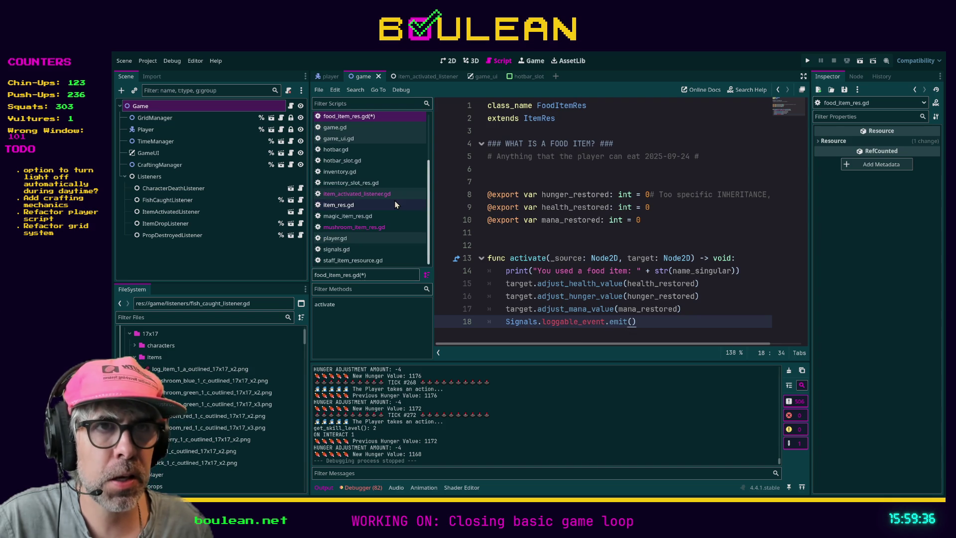
Search signals.gd for 'loggable' and inspect line 12's message and EventLog.LogCategories parameters
click(350, 249)
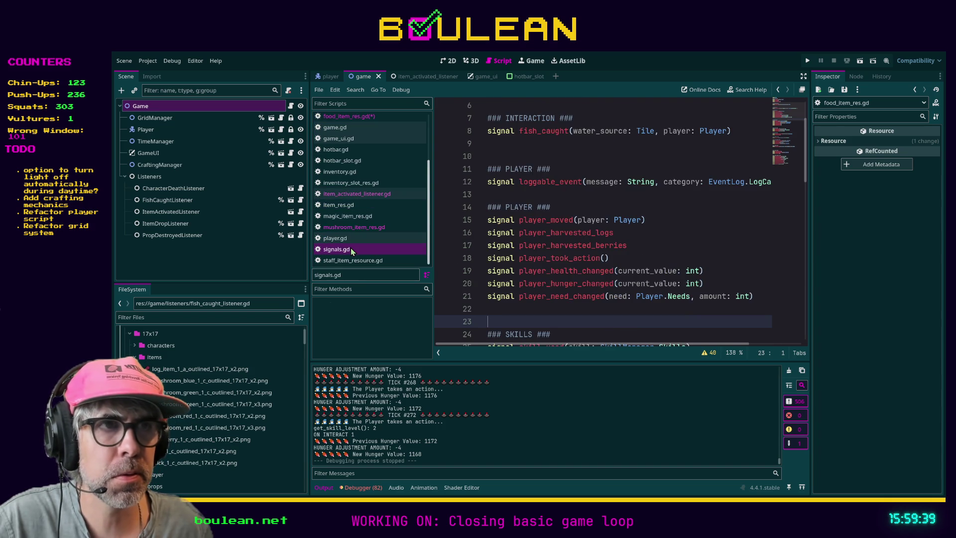
scroll(604, 277, down, 3)
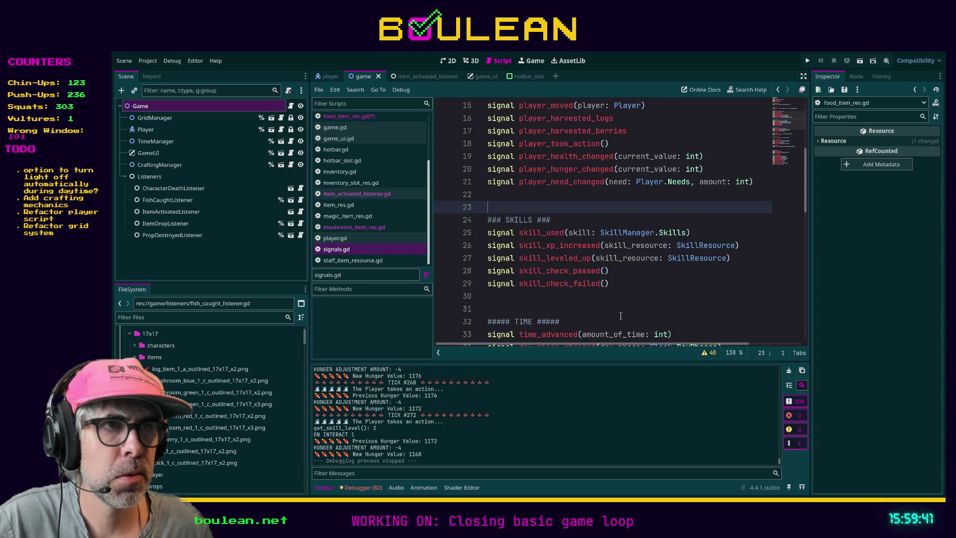
scroll(655, 258, down, 3)
scroll(654, 259, up, 4)
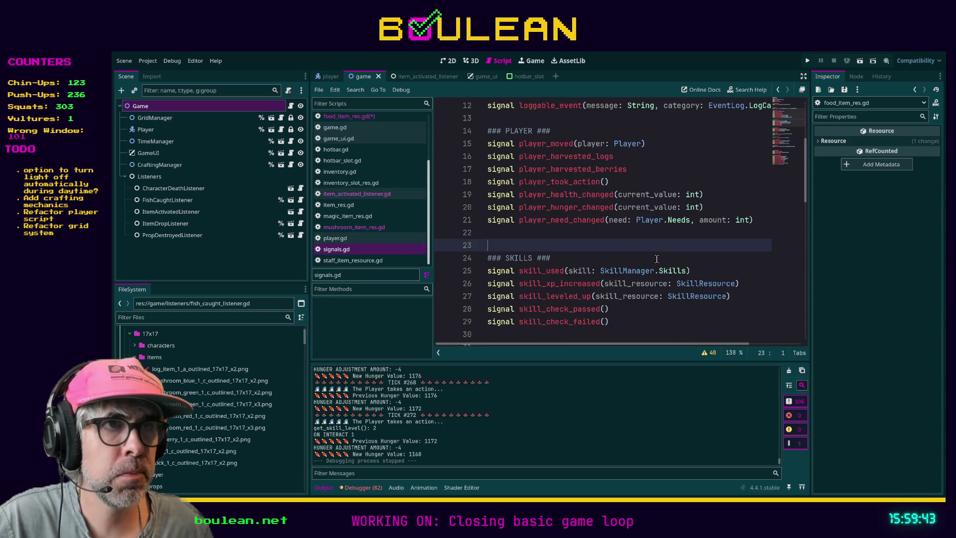
key(ctrl+f)
text(loggable)
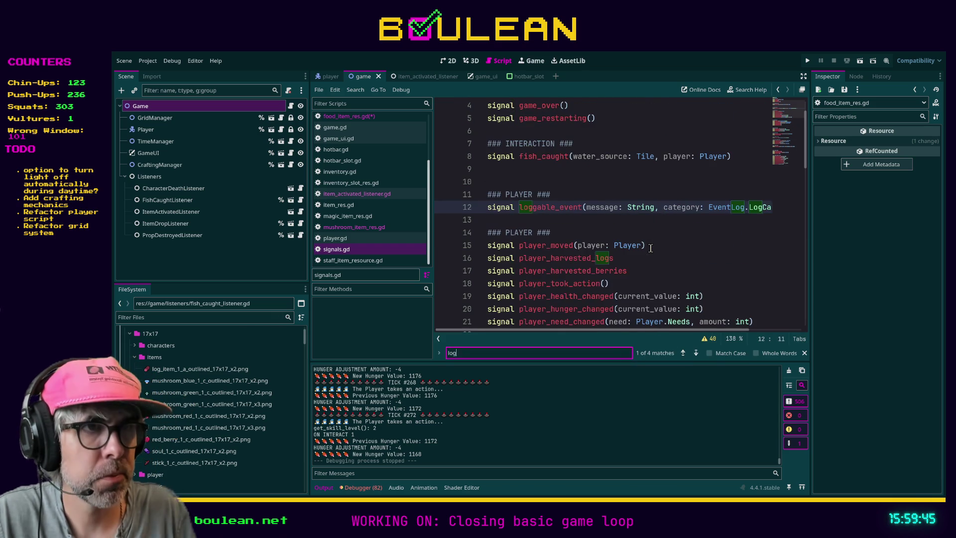
click(585, 208)
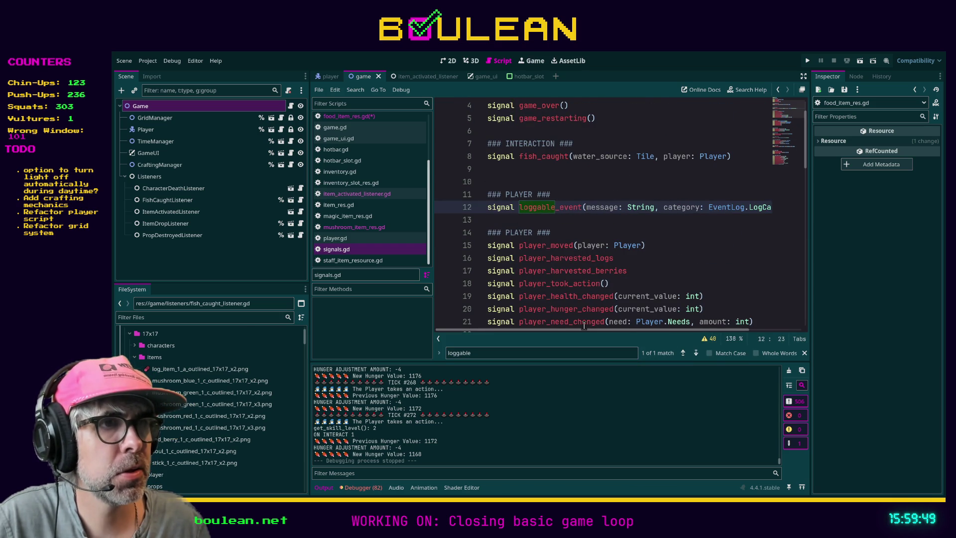
drag(581, 329, 618, 329)
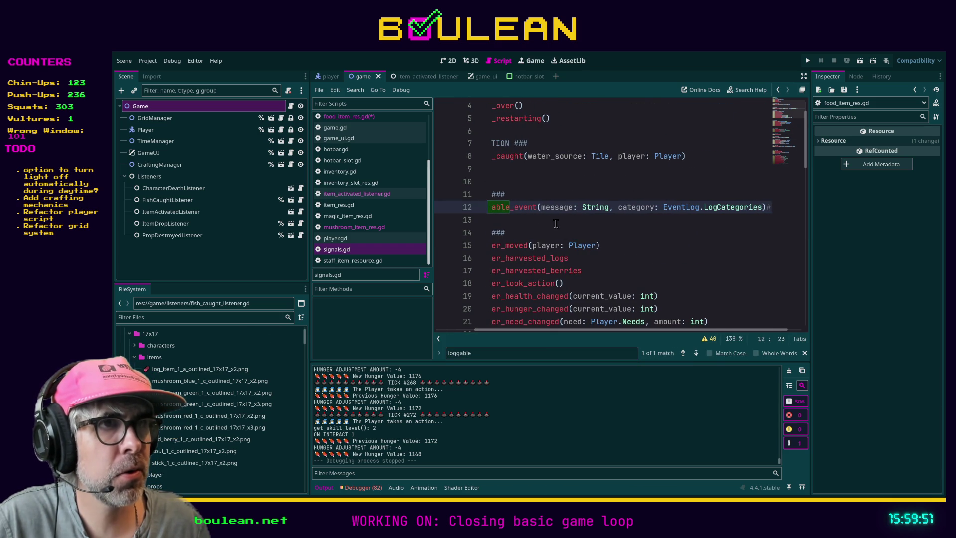
Pass an empty string to the loggable_event emit call in food_item_res.gd
shift+click(762, 208)
click(368, 118)
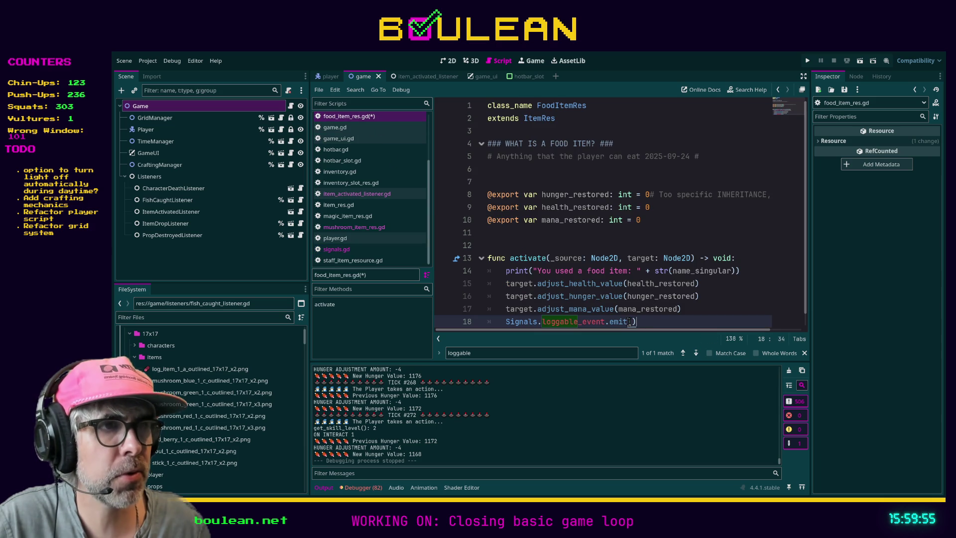
text(")
scroll(673, 317, down, 1)
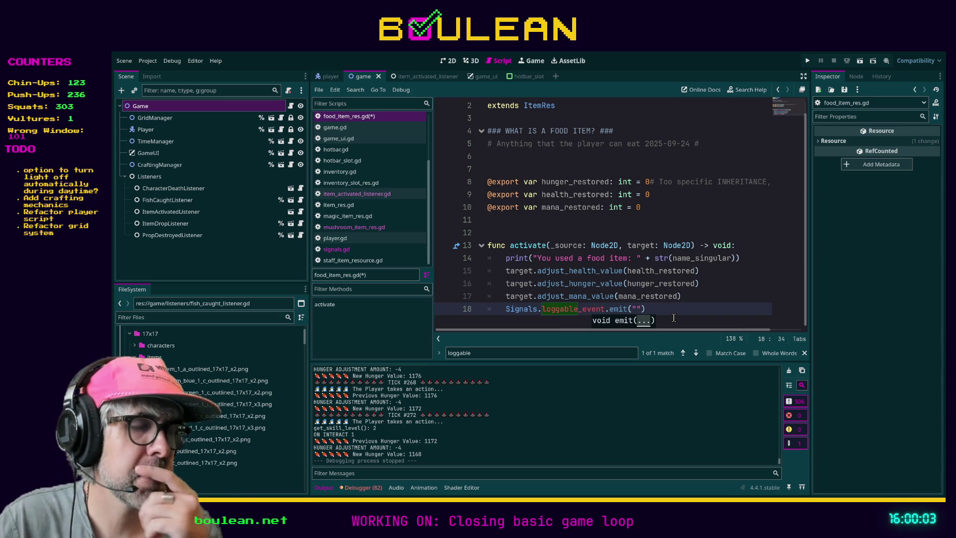
key(Escape)
key(End)
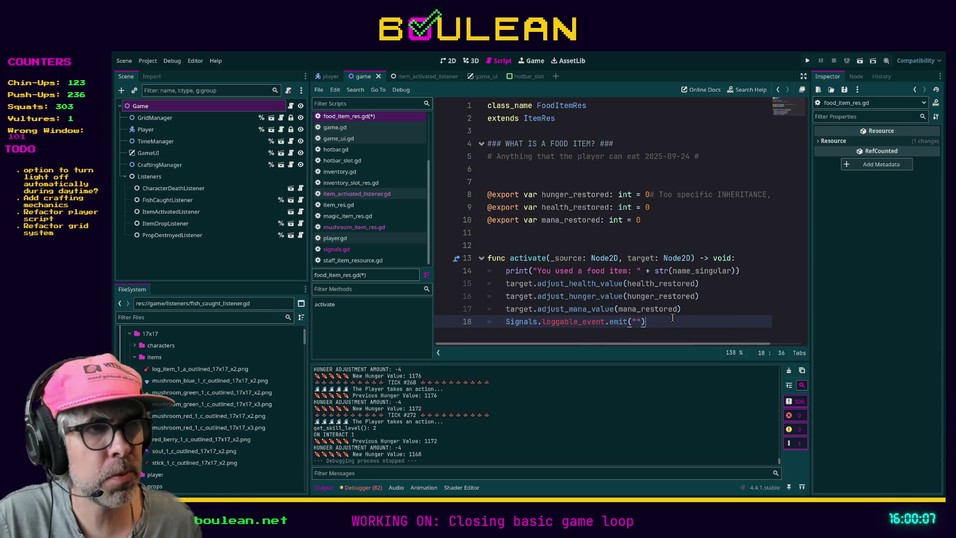
Add the comment '# message: String, category: EventLog.LogCategories' below the emit line
key(Return)
text(# message: String, category: EventLog.LogCategories)
click(665, 321)
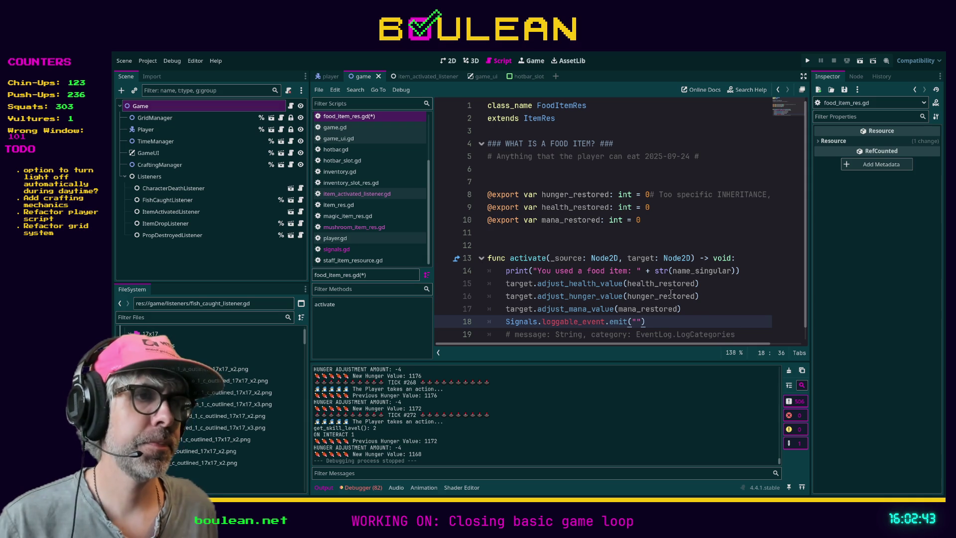
Place the cursor between the empty quotes of the emit call in activate()
click(639, 321)
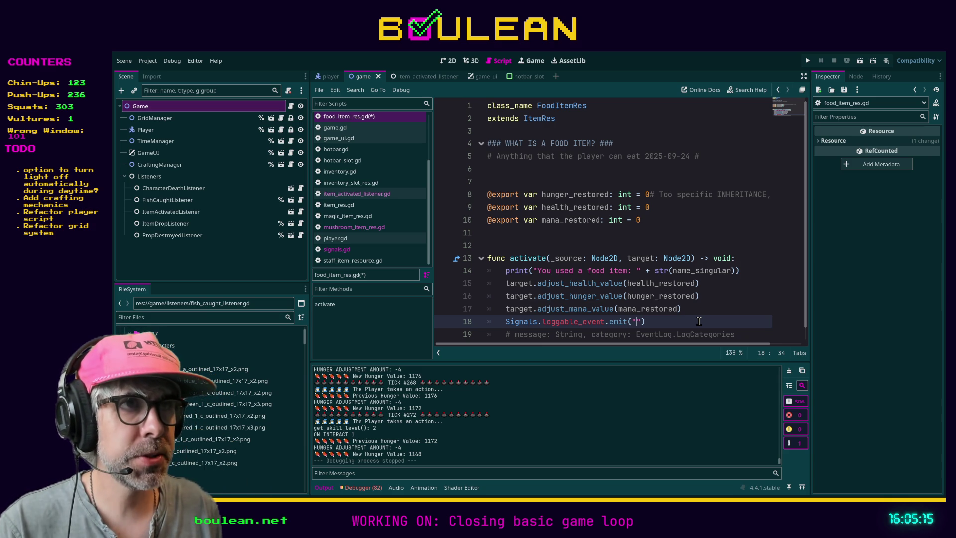
Make the emit message "You eat a " + str(name_singular)
text(You eat )
text(a)
text( " +)
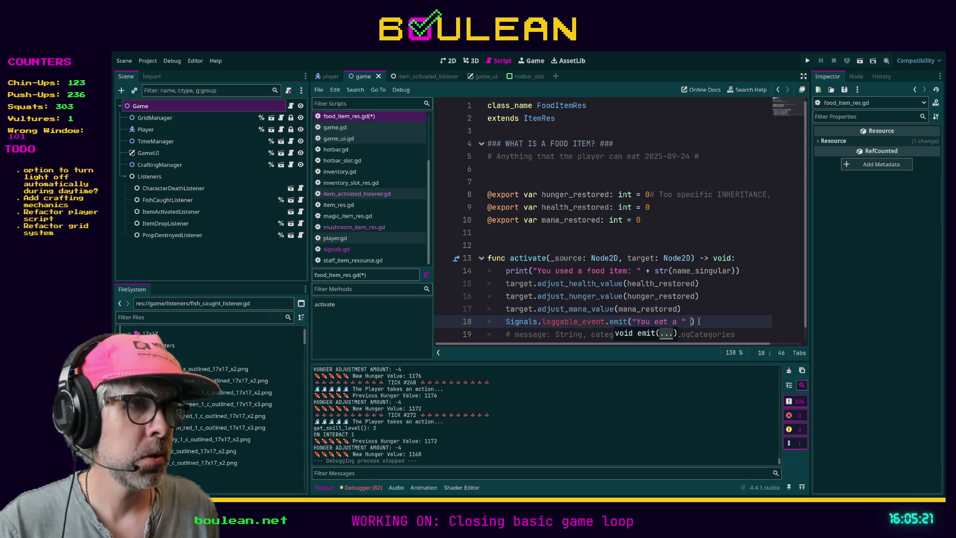
text( str()
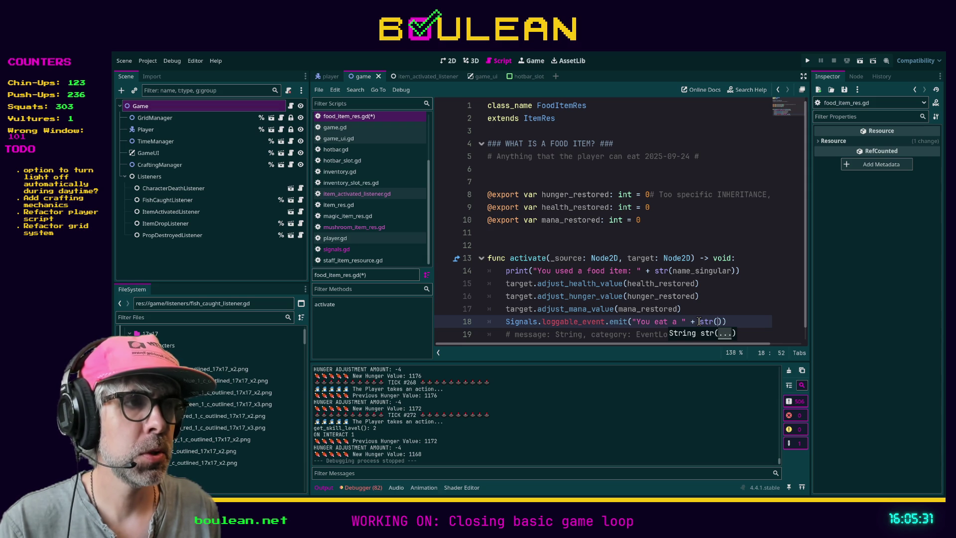
text(nam)
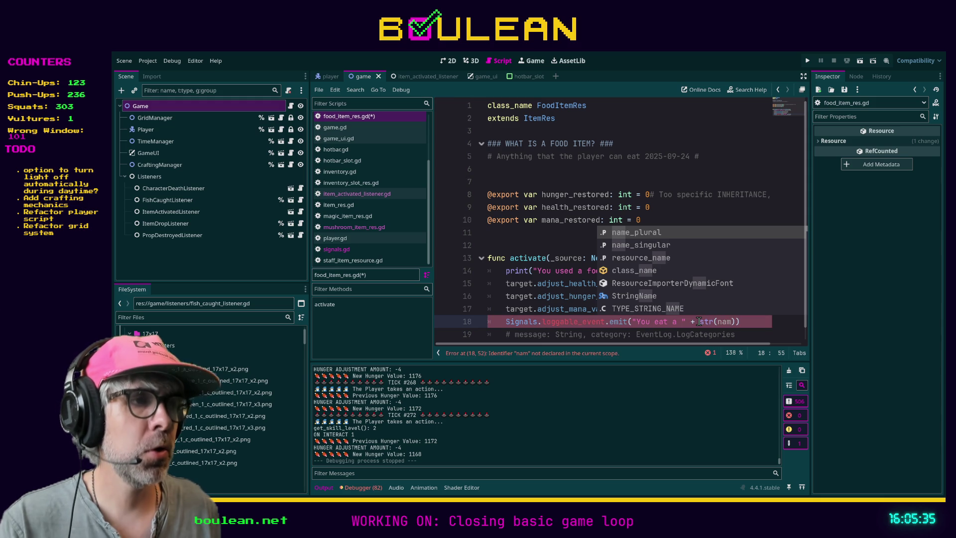
key(Down)
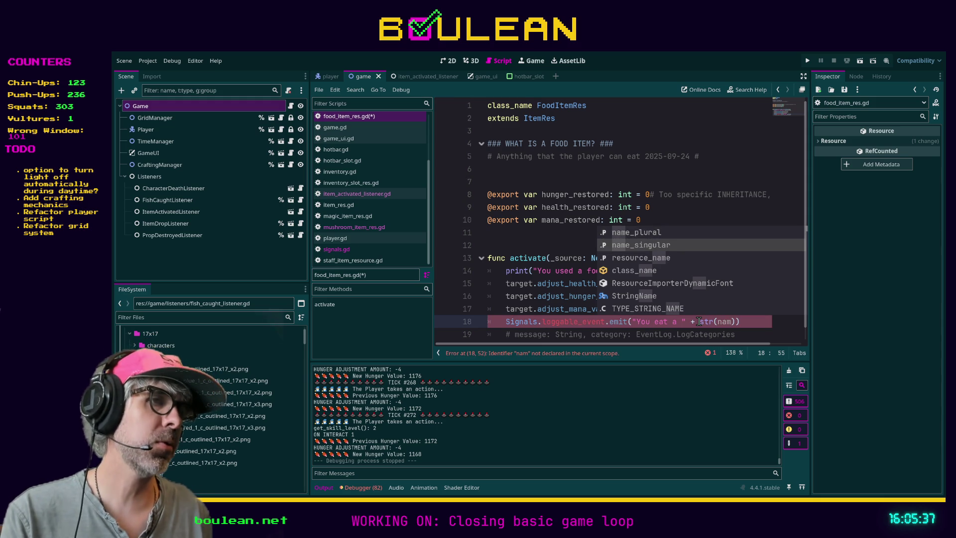
key(Return)
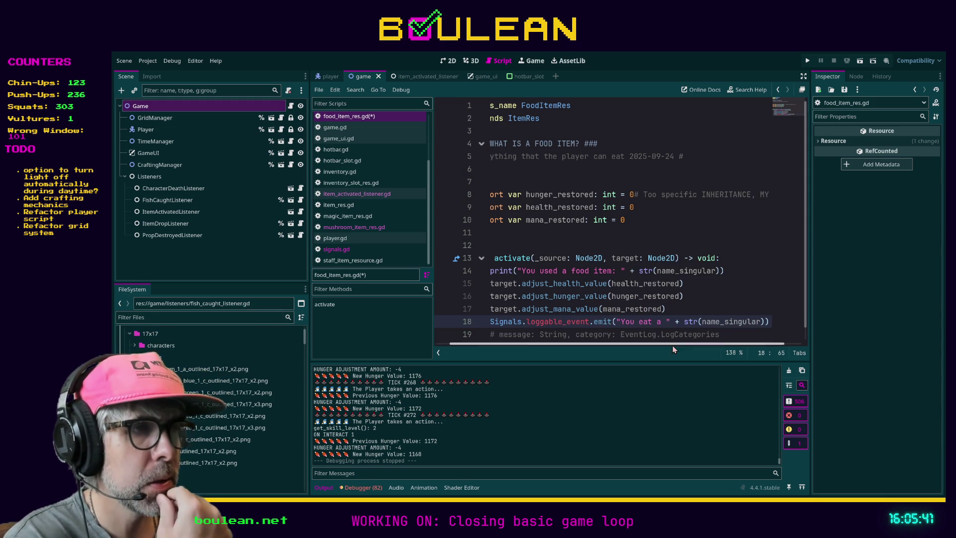
drag(672, 345, 689, 343)
Append + "and your hunger is increasy by " + str(hunger_restored) and a comma to the message
click(745, 322)
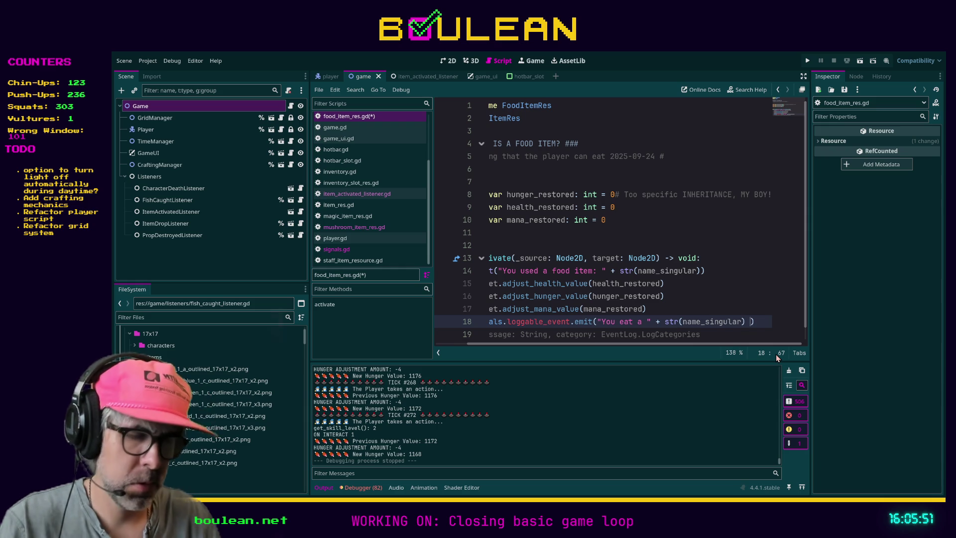
text(+ )
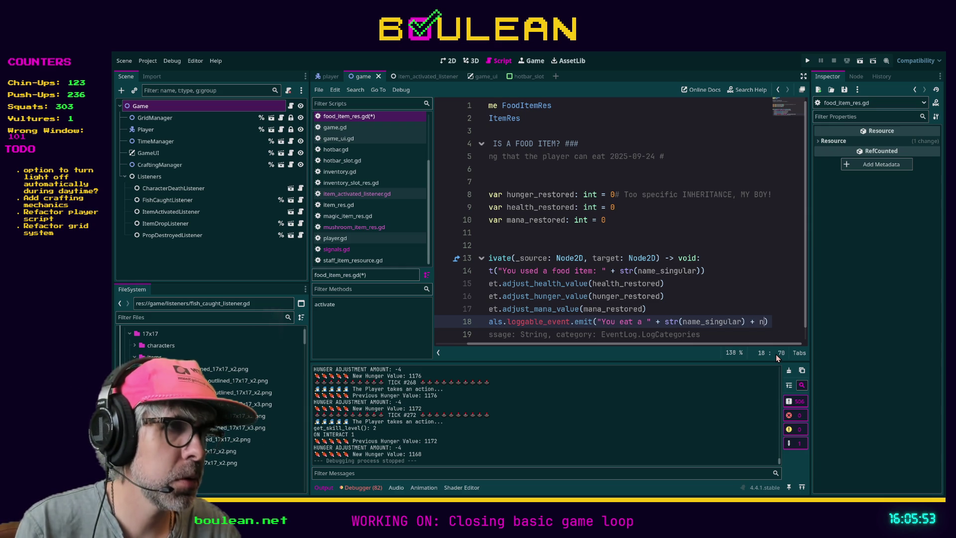
text("and)
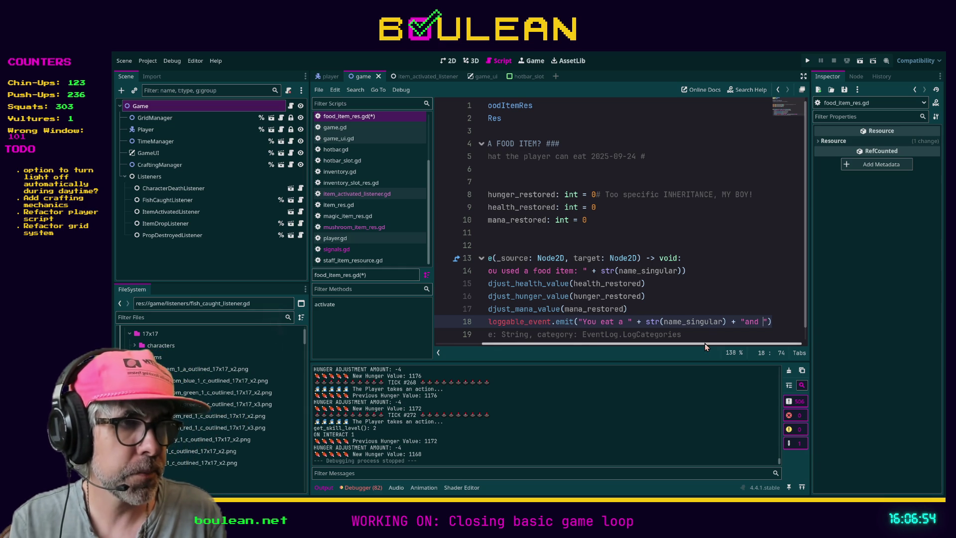
text(your hunger is increasy by)
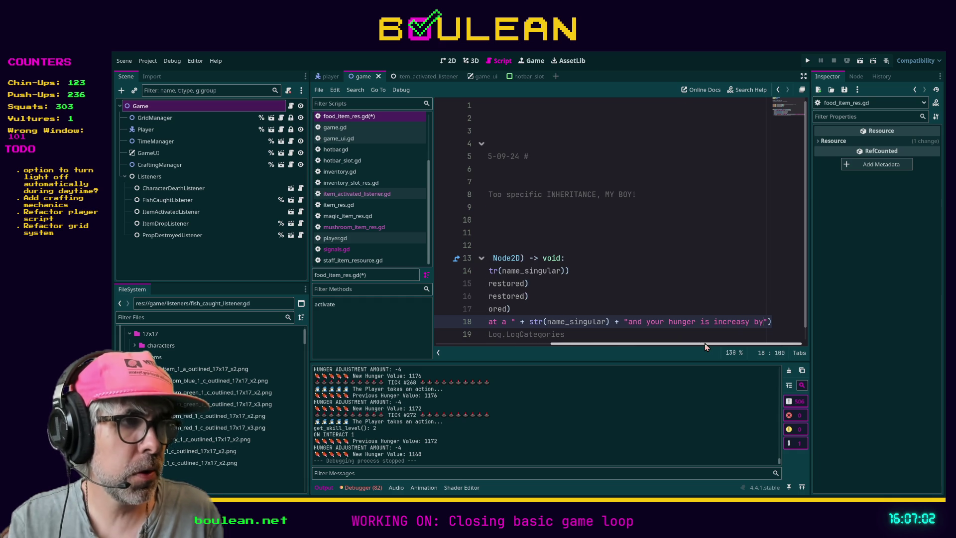
text( " + str()
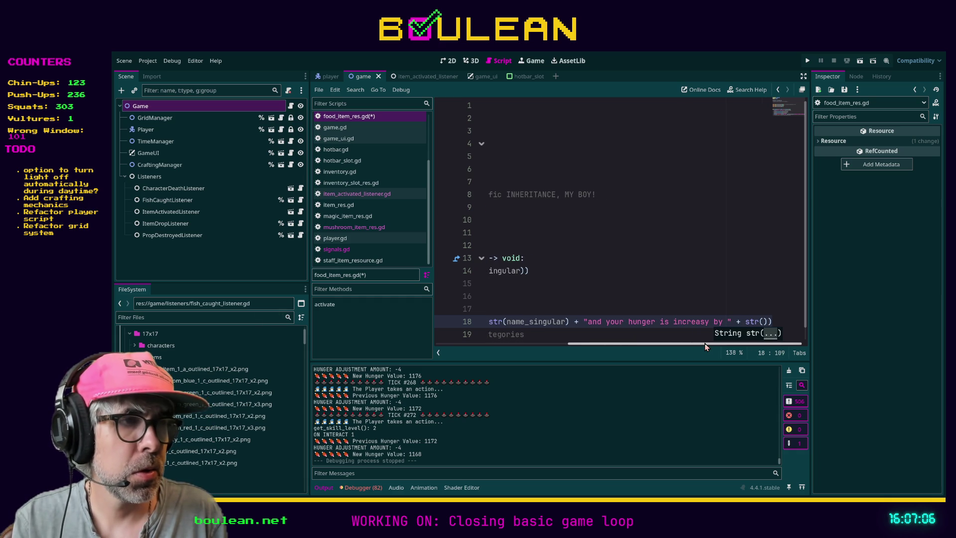
text(hun)
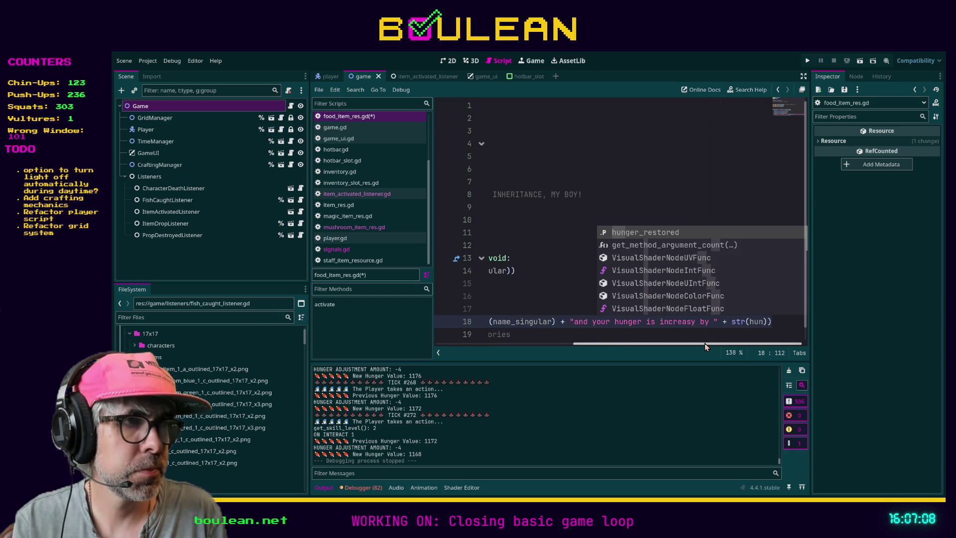
key(Return)
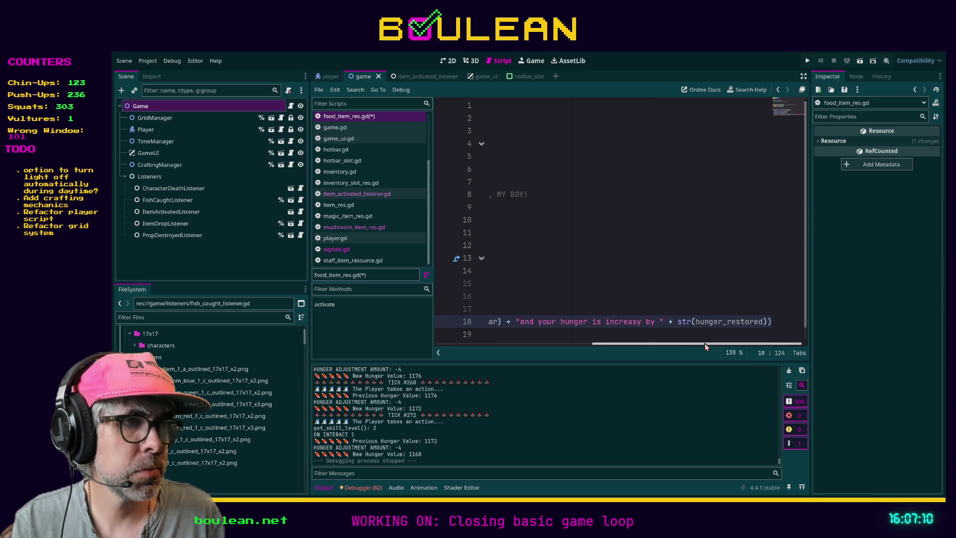
text(),)
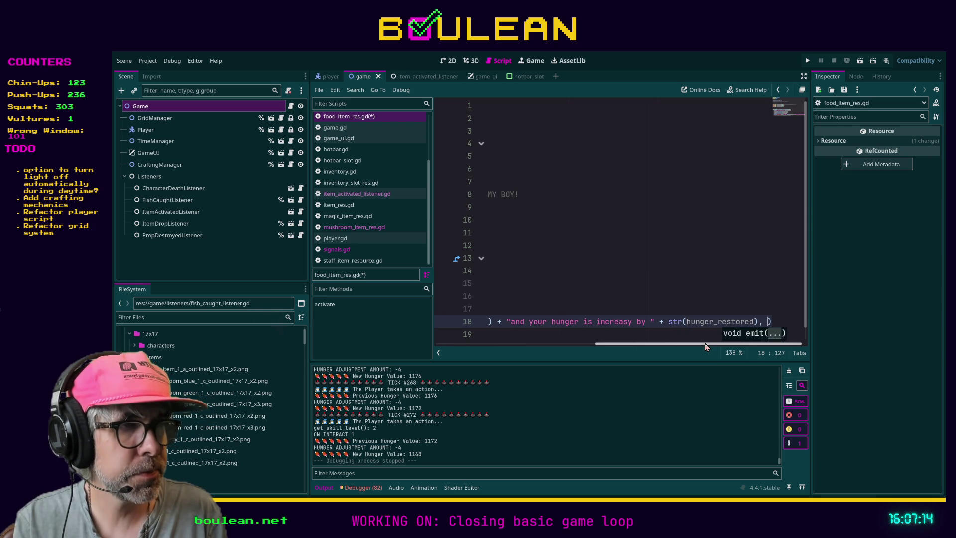
drag(700, 343, 523, 339)
Type EventLog.LogCategories. as the second emit argument and jump to LogCategories' definition
scroll(715, 325, right, 10)
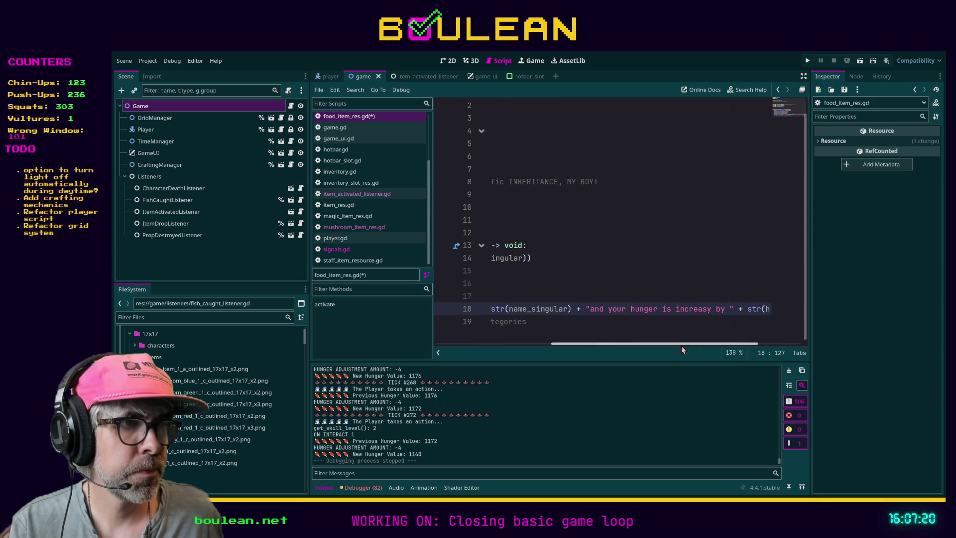
scroll(737, 338, right, 3)
text(EventLog.)
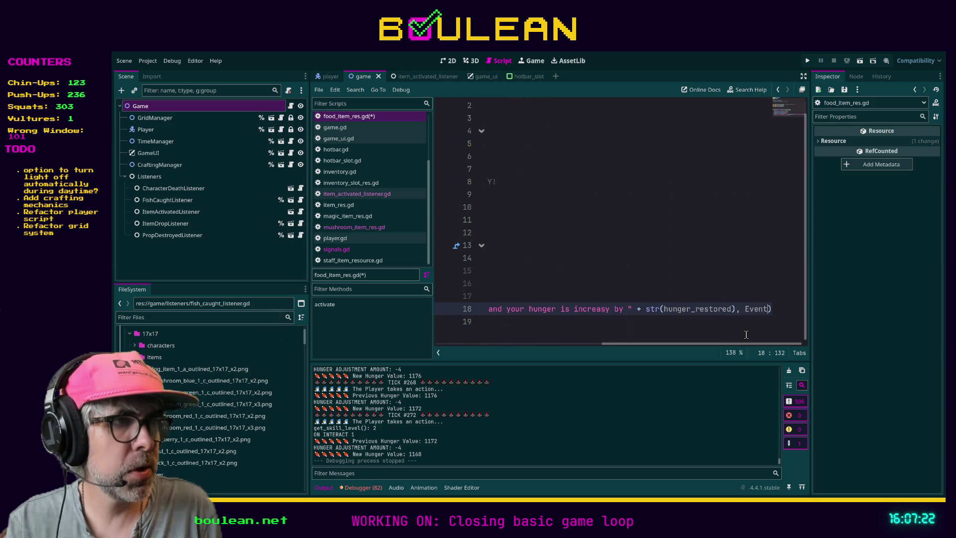
text(e)
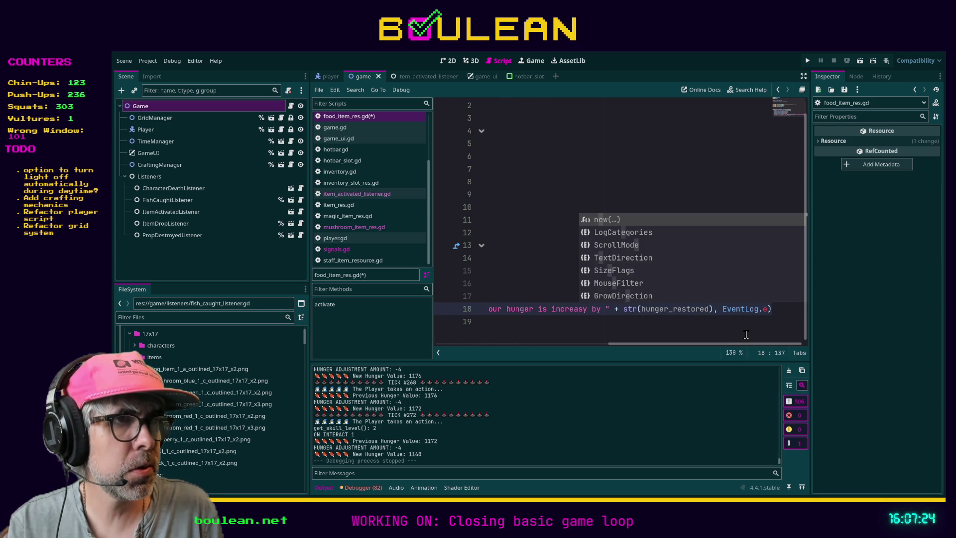
key(Down)
key(Return)
text(.)
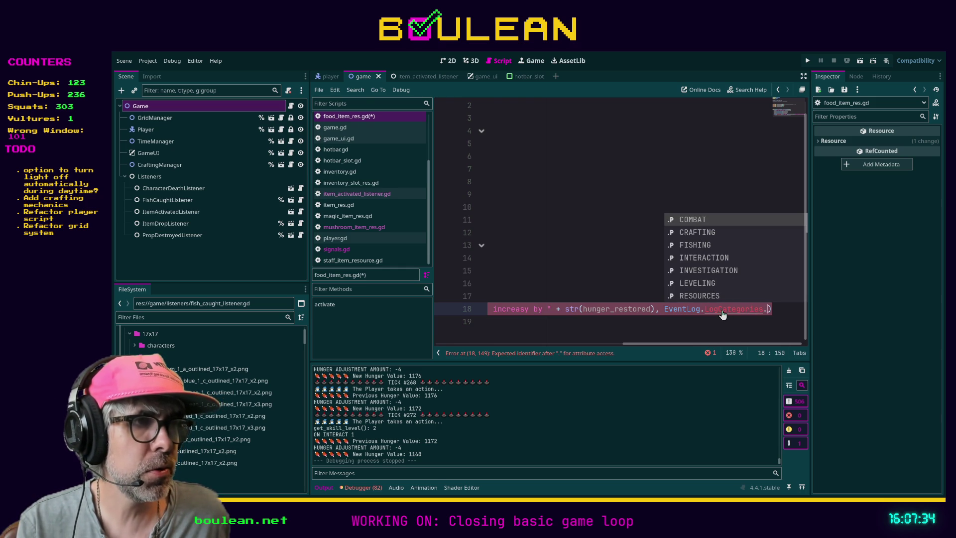
ctrl+click(723, 314)
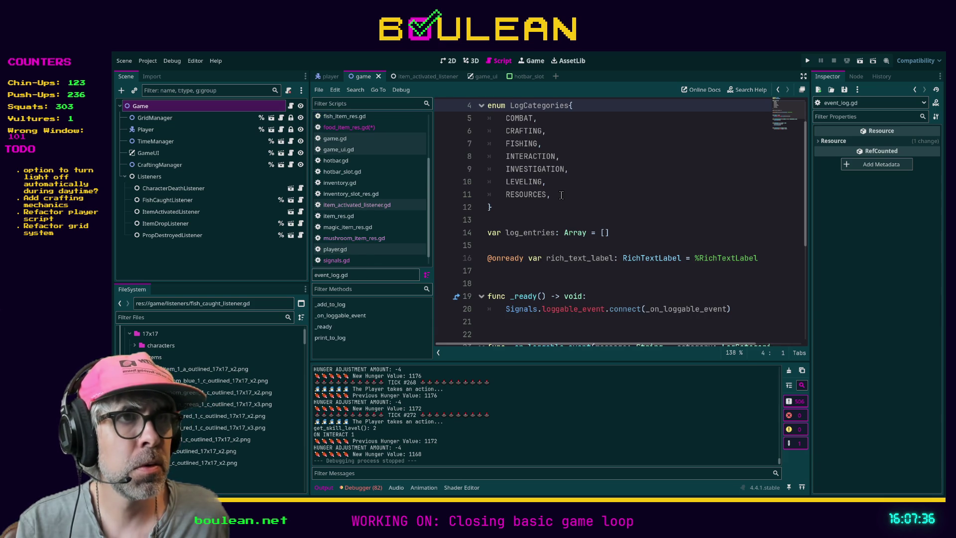
Insert NEEDS, after LEVELING in the LogCategories enum, remove the blank line, and save event_log.gd
click(561, 194)
key(Return)
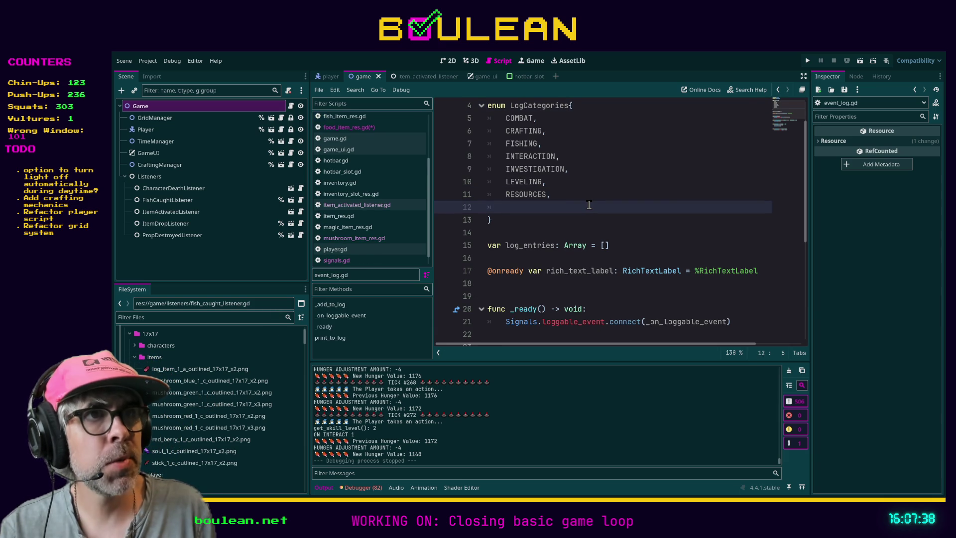
key(Up)
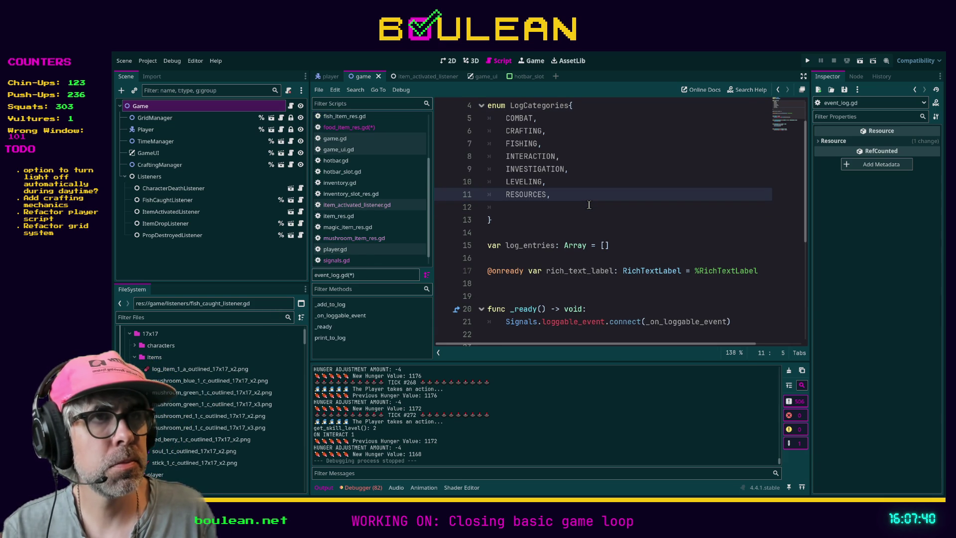
key(Up)
key(Up)
key(Down)
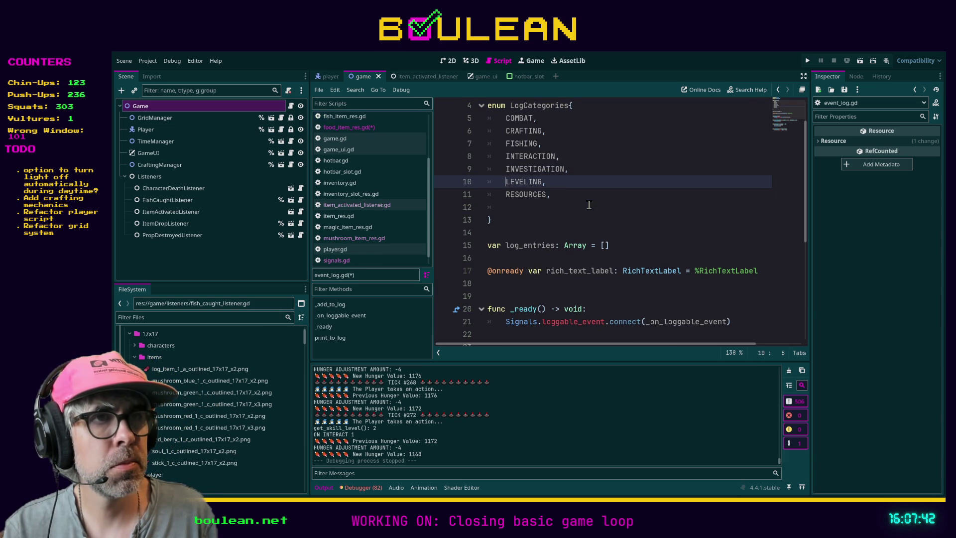
key(Down)
key(Return)
key(Up)
text(NE)
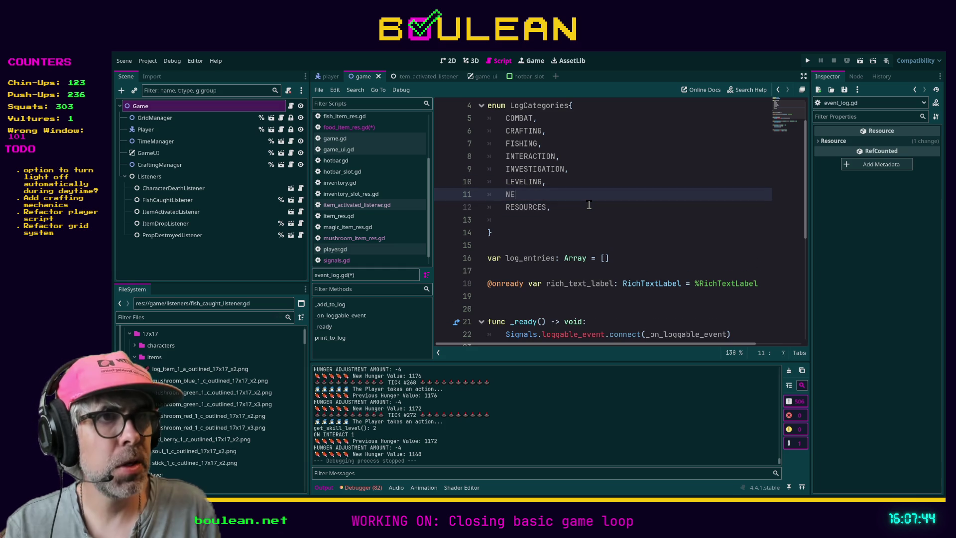
text(EDS,)
key(Down)
key(Down)
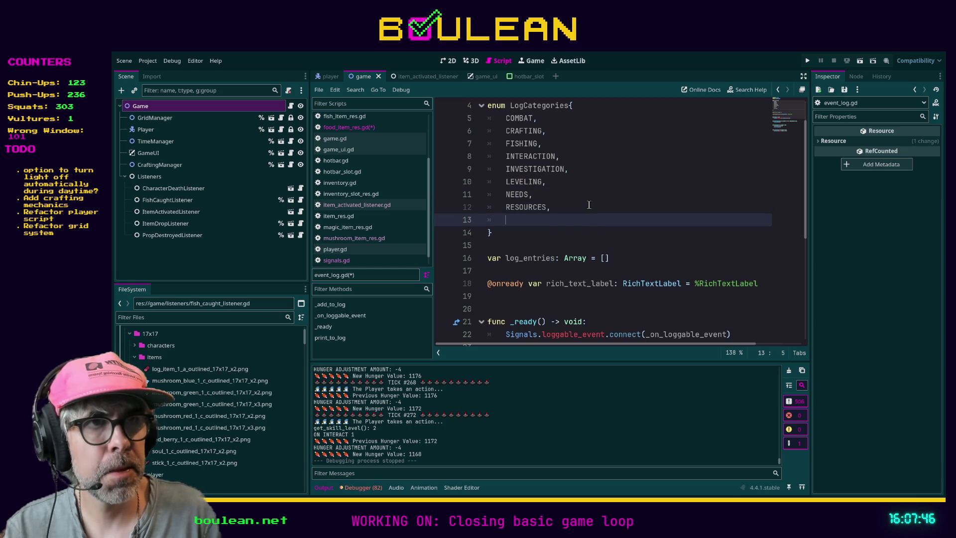
key(BackSpace)
key(BackSpace)
key(ctrl+s)
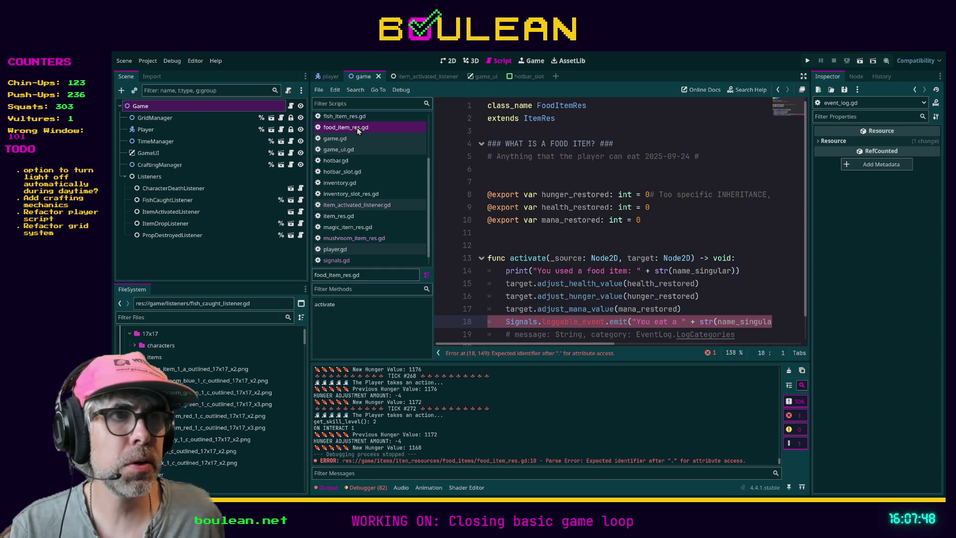
Complete the emit call's category argument as EventLog.LogCategories.NEEDS
drag(600, 343, 784, 344)
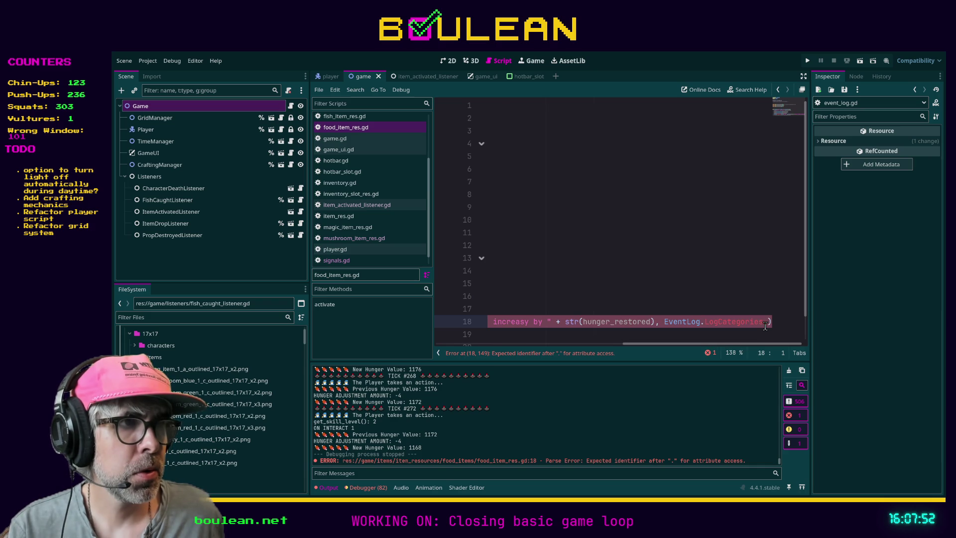
text(NEEDS)
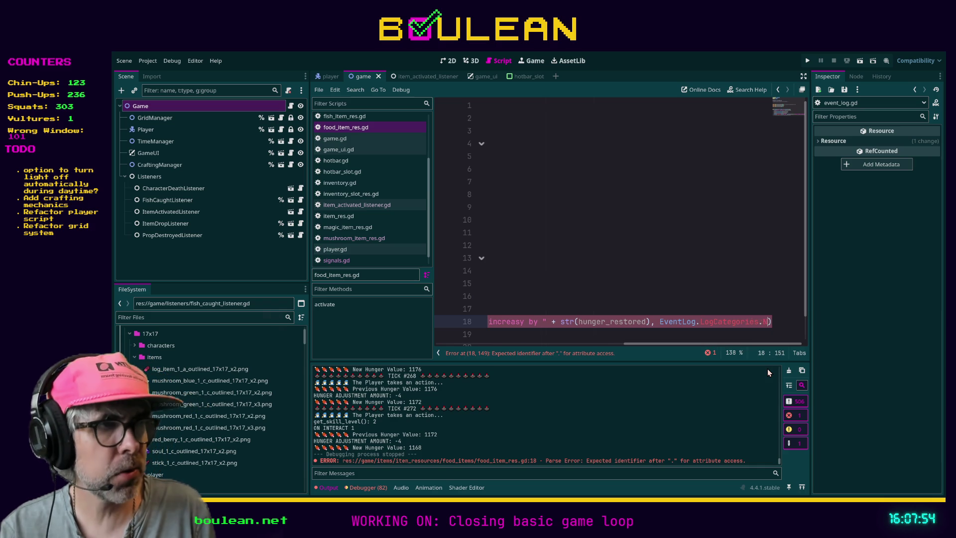
drag(757, 344, 565, 344)
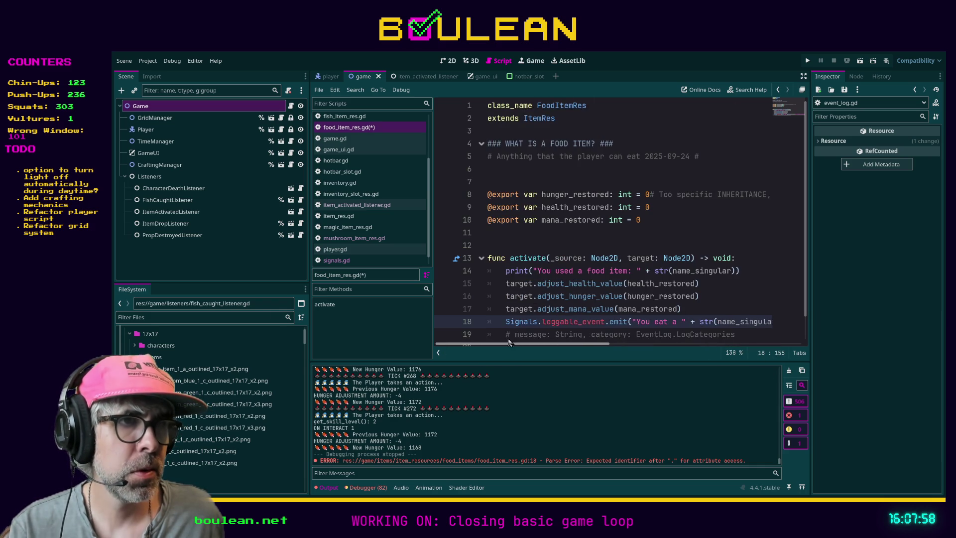
scroll(516, 324, down, 1)
Save food_item_res.gd and run the game with F5
click(618, 325)
key(ctrl+s)
key(F5)
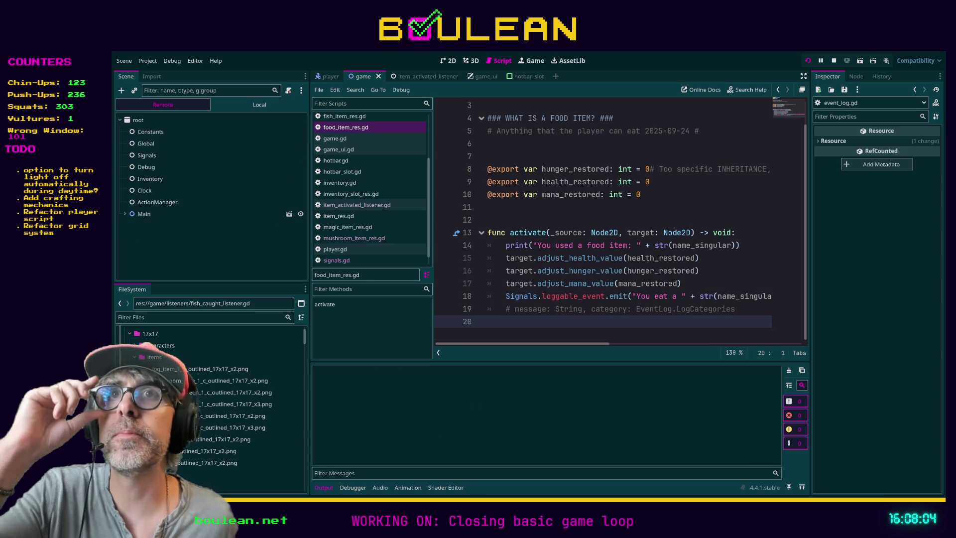
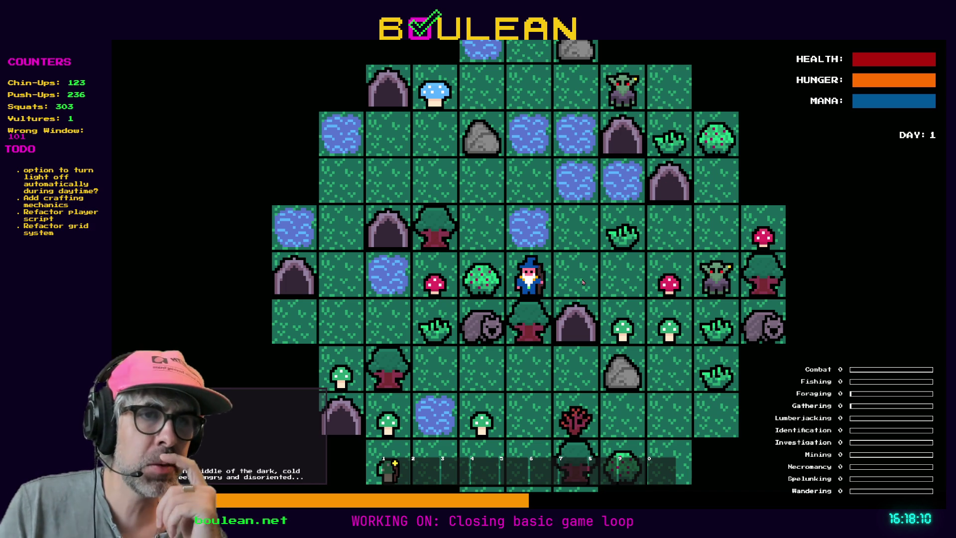
Chop the berry bush, eat the berry, then stop the running game
key(Left)
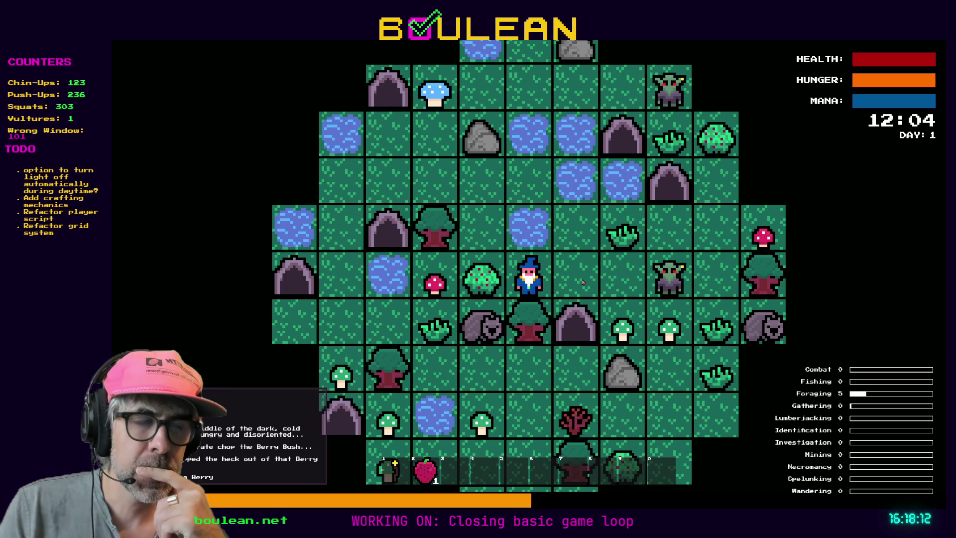
key(2)
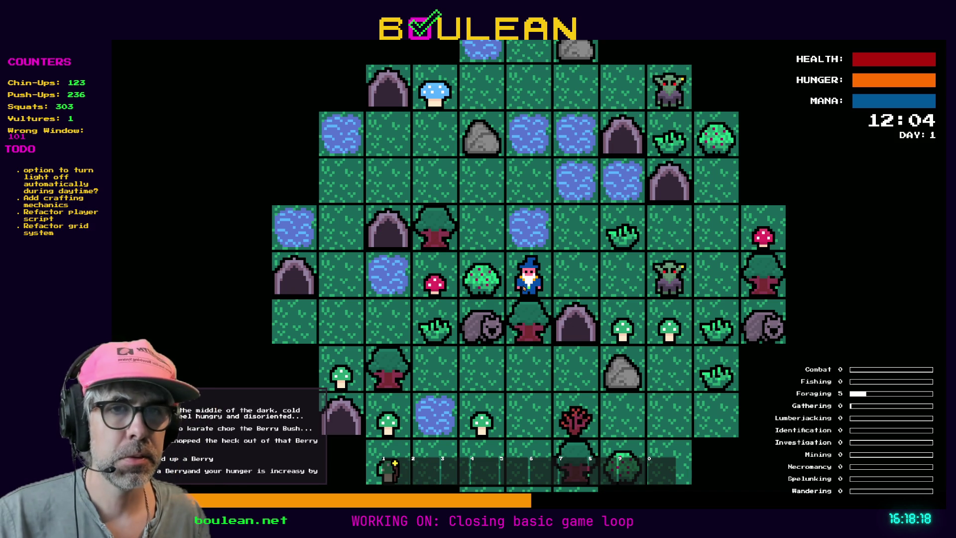
key(F8)
Add a space before the hunger text in line 18's eat message and save the script
drag(596, 344, 674, 344)
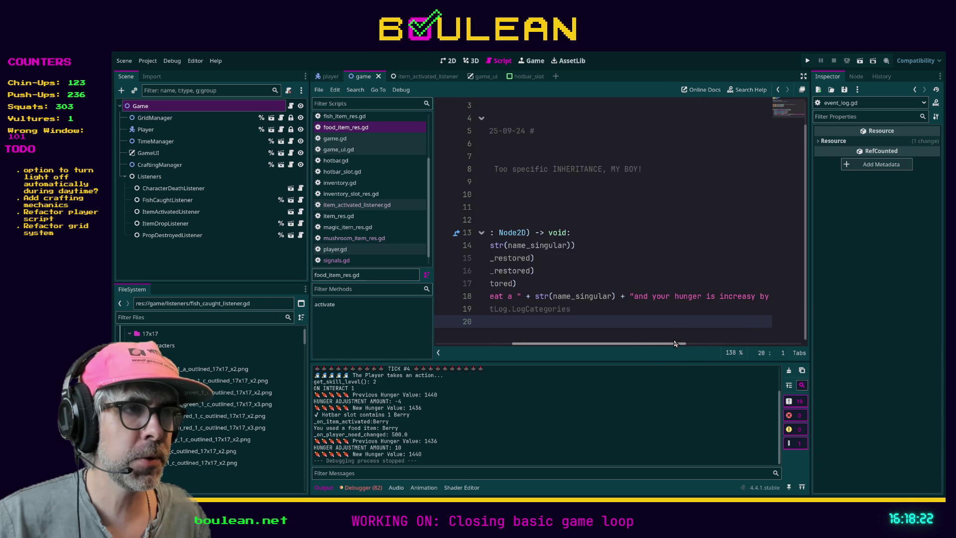
click(638, 296)
click(636, 326)
key(ctrl+s)
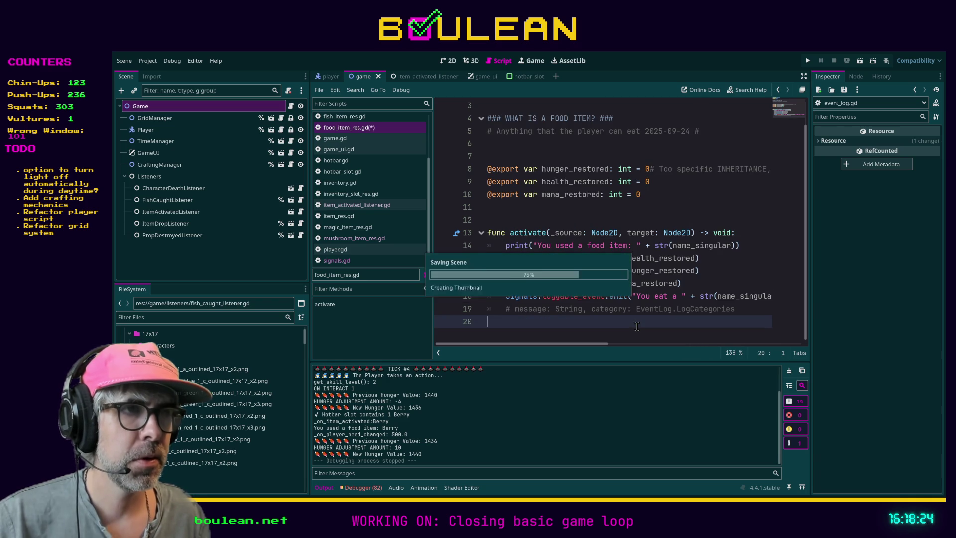
Rerun the game, walk two tiles left, chop the berry bush, eat a berry, then stop
key(F5)
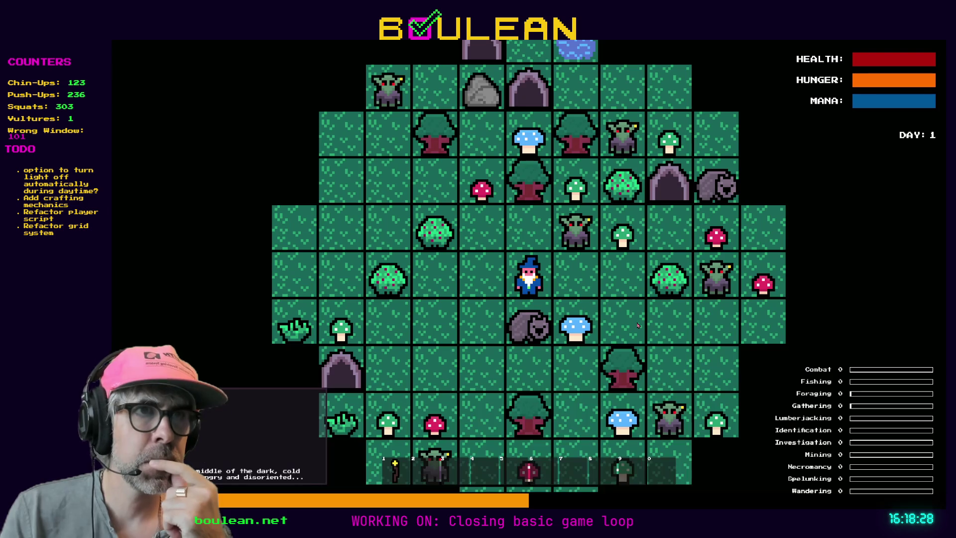
key(Left)
key(Left)
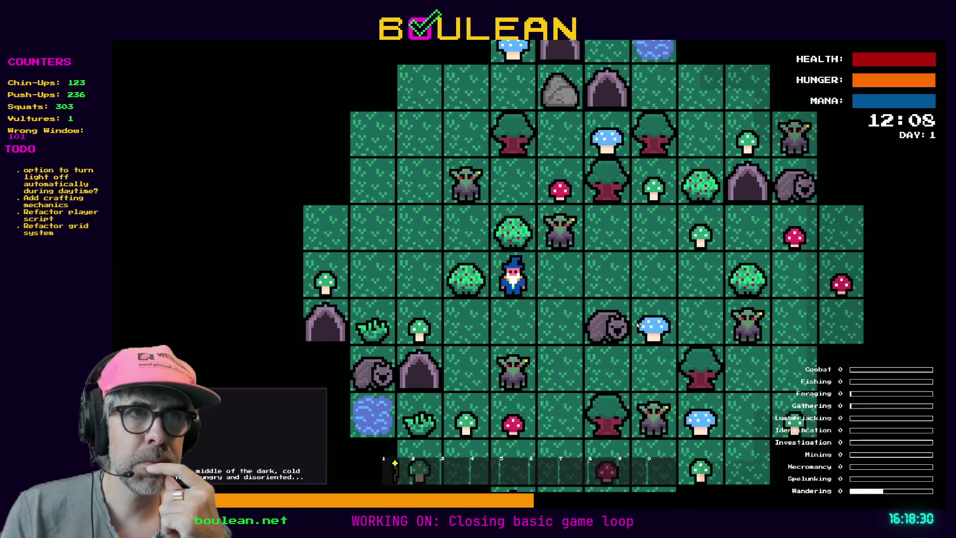
key(Left)
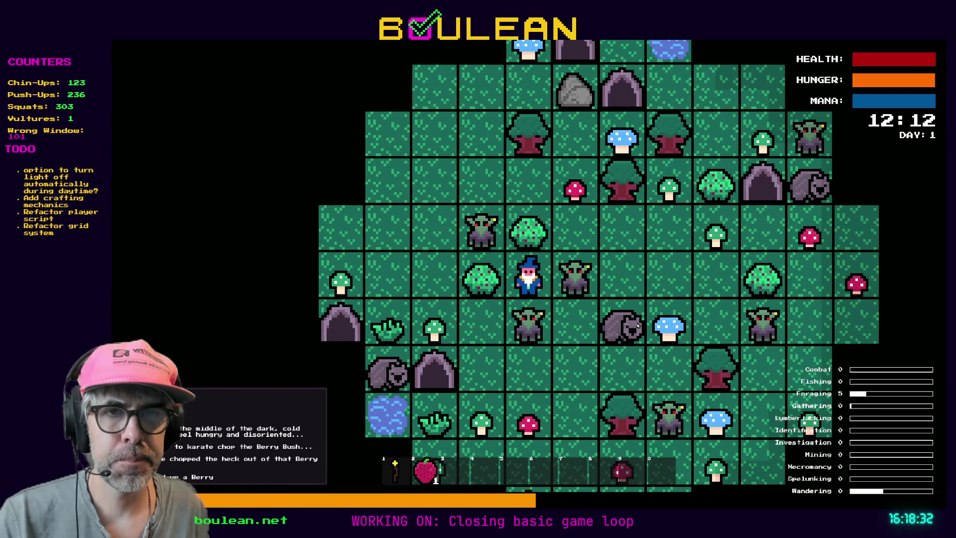
key(2)
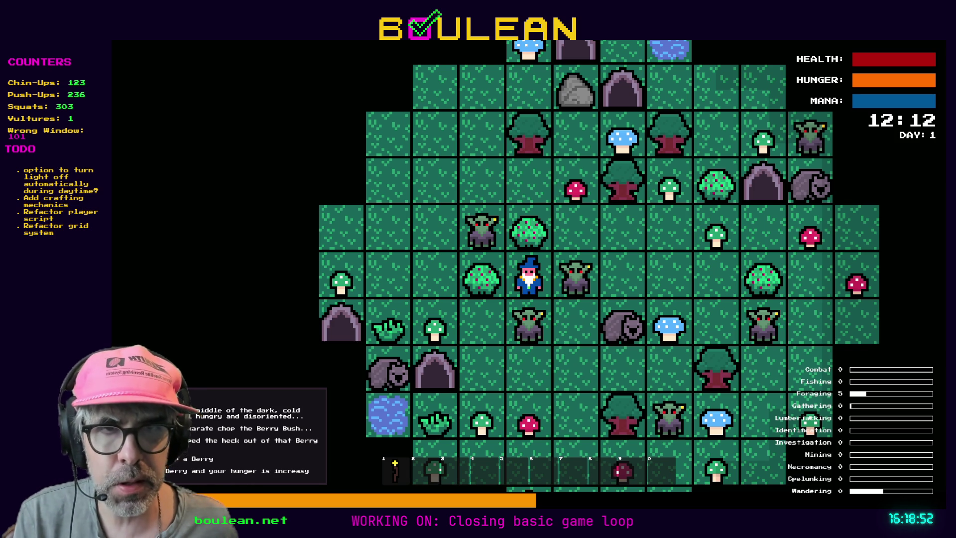
key(F8)
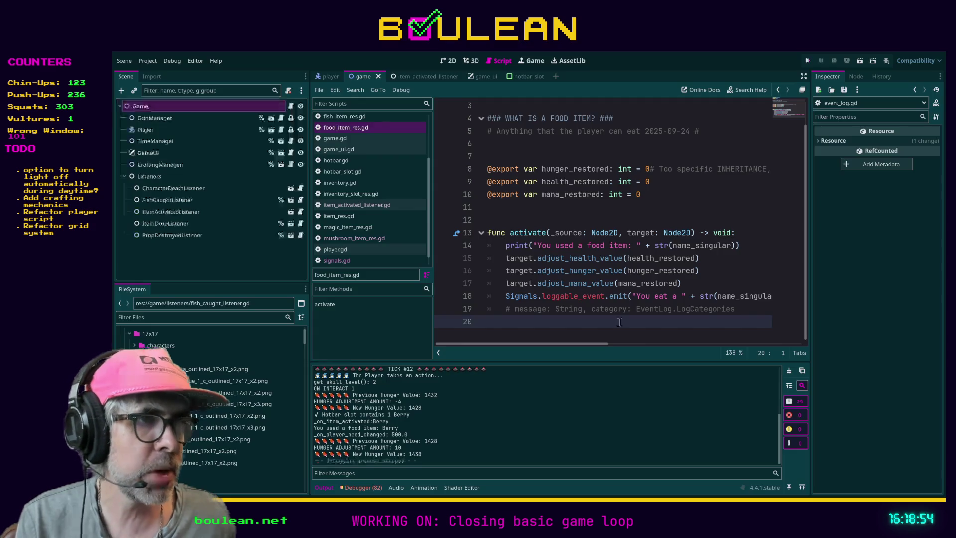
Change 'increasy' to 'increased' on line 18, then run the game and walk toward the berry bush
mouse_move(580, 344)
mouse_down()
mouse_move(752, 345)
mouse_move(688, 347)
mouse_up()
click(693, 296)
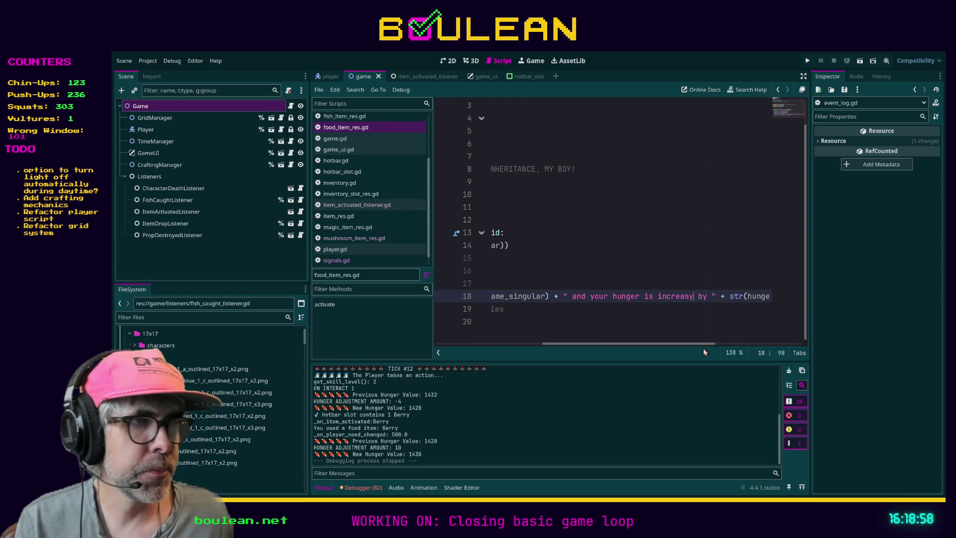
key(BackSpace)
text(ed)
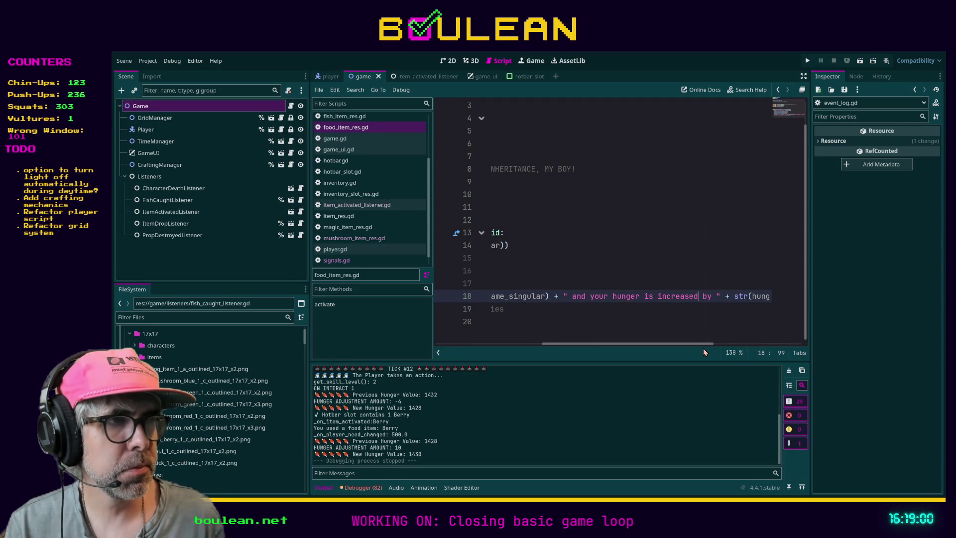
click(669, 324)
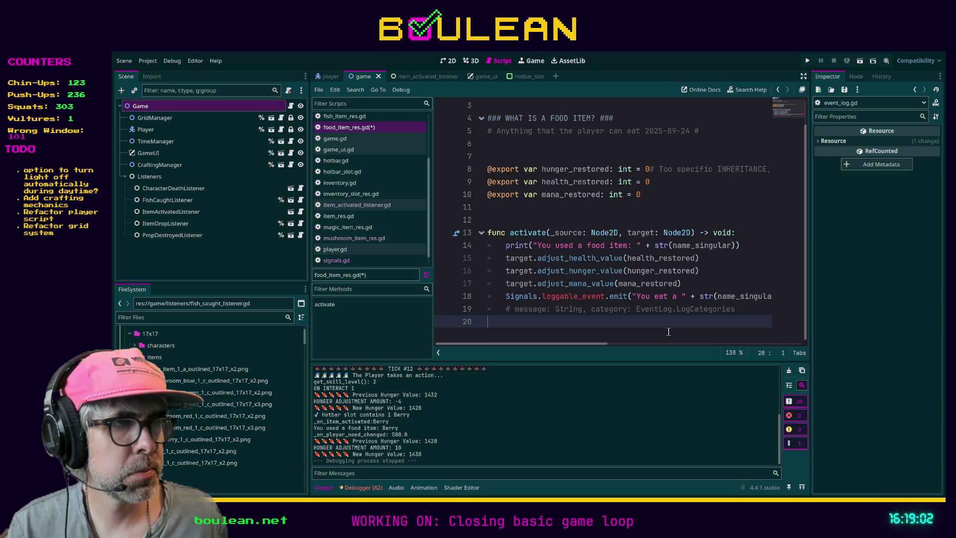
key(F5)
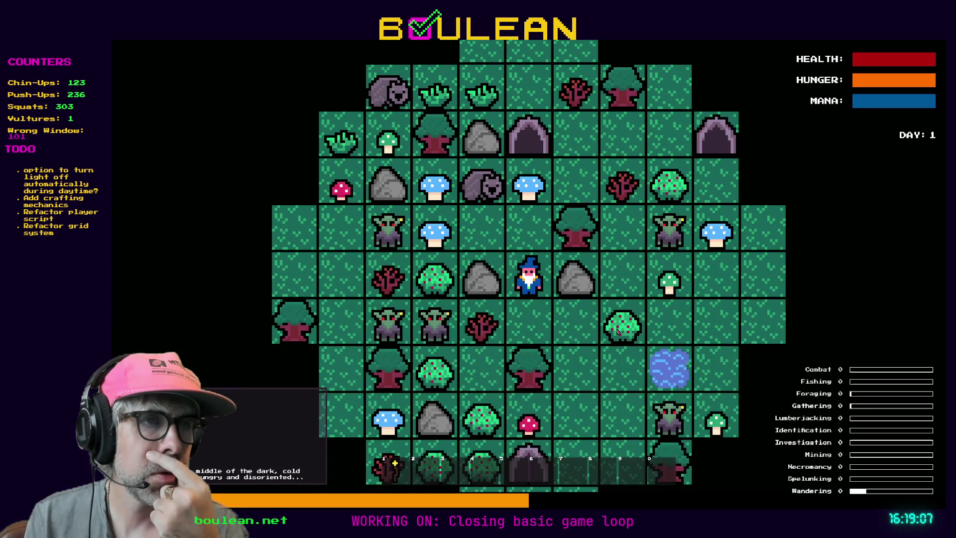
click(618, 331)
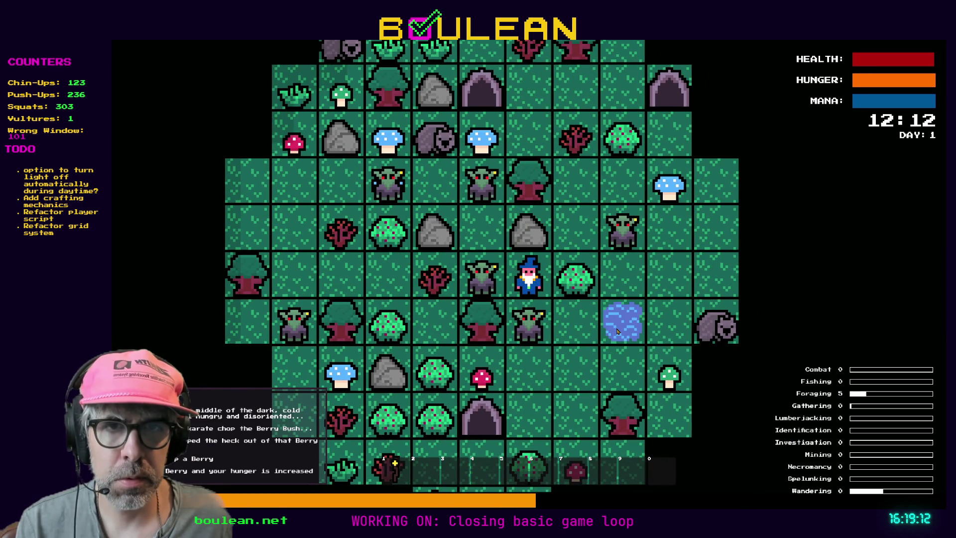
Smite all goblins from the F1 debug panel, then chop and eat the Red Mushroom
key(F1)
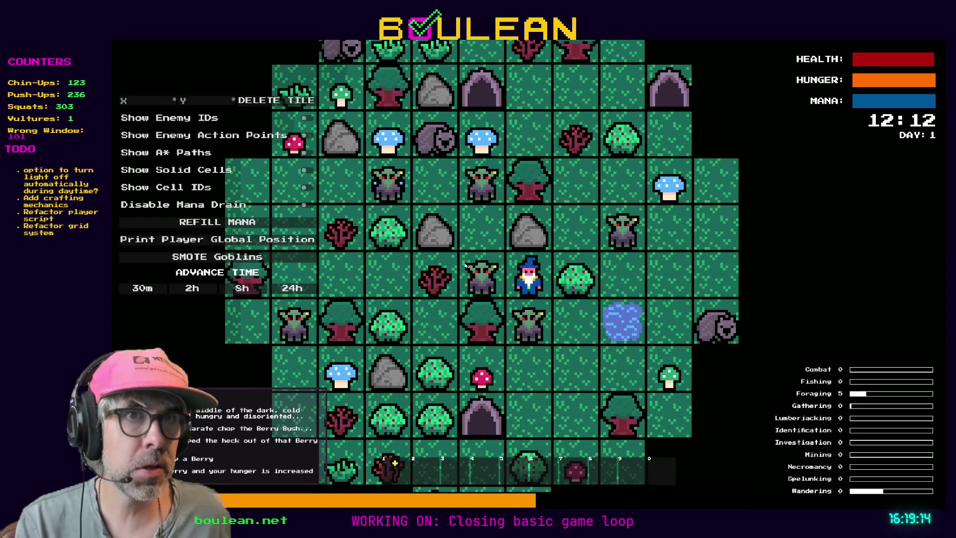
click(226, 258)
key(Down)
key(Down)
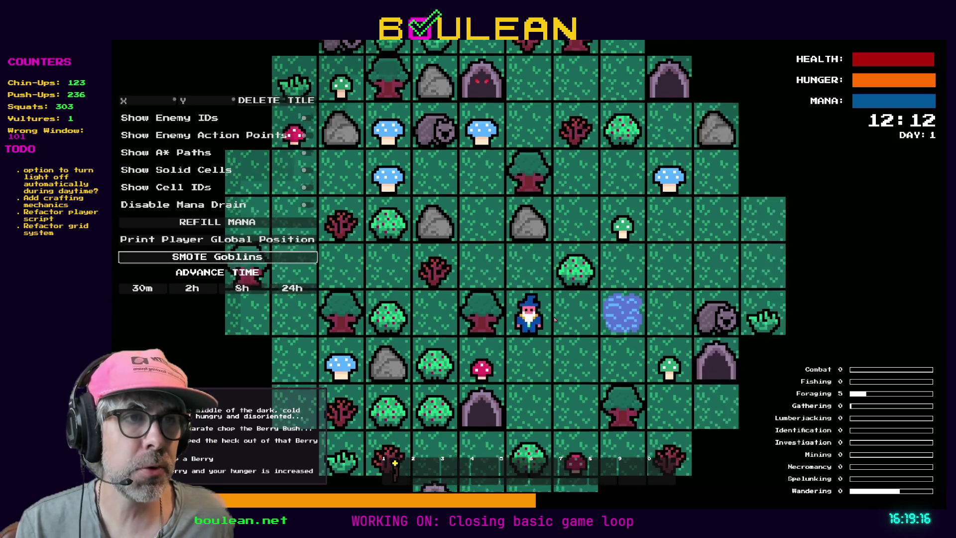
key(Left)
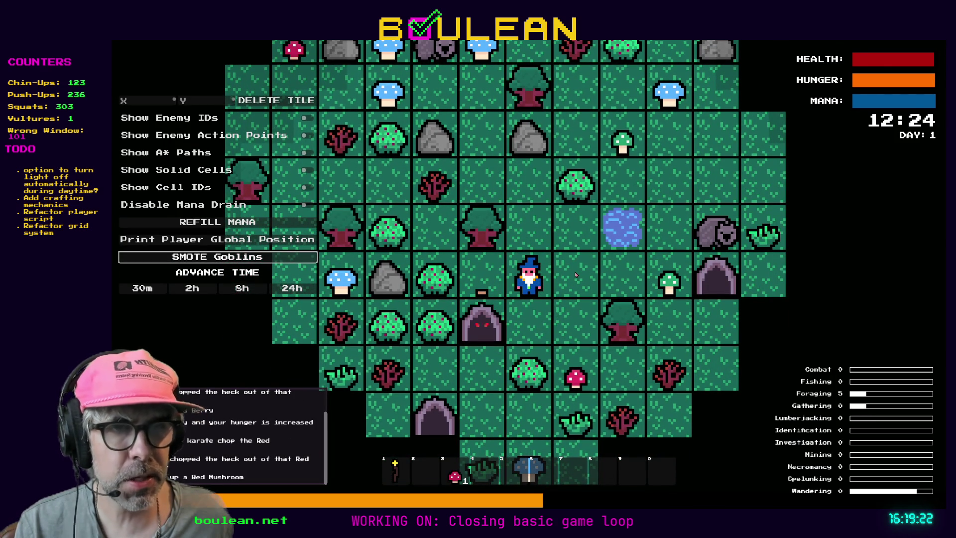
key(3)
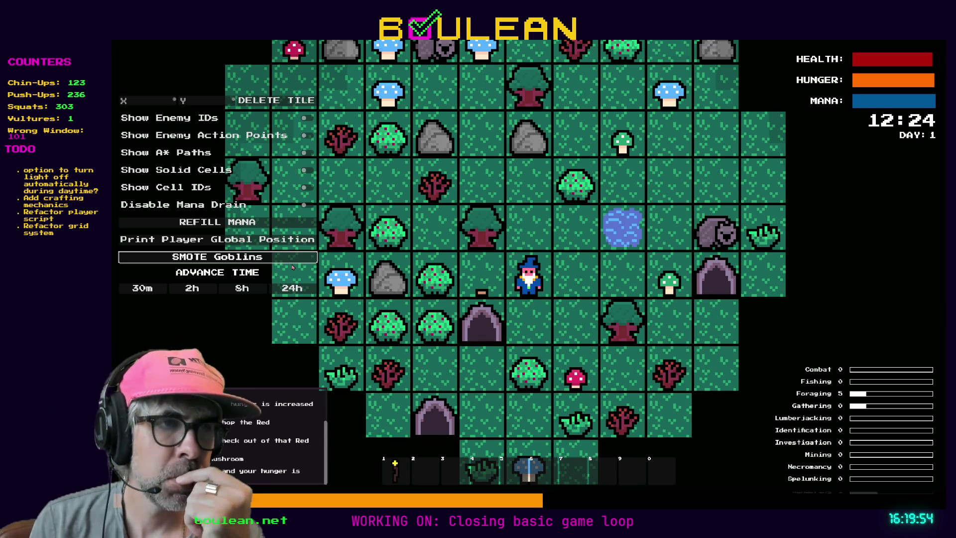
Walk the wizard two tiles down and one right, then chop the grass tuft
key(s)
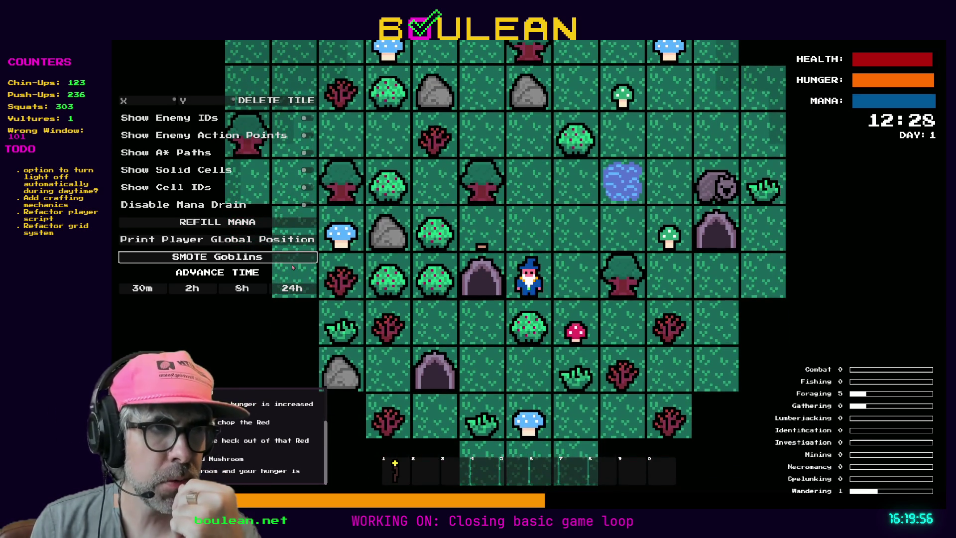
key(s)
key(d)
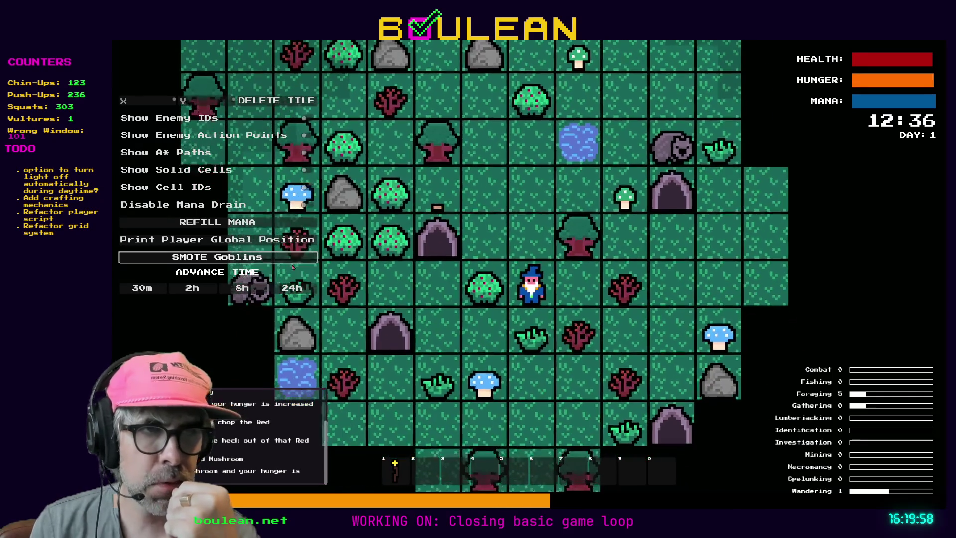
key(s)
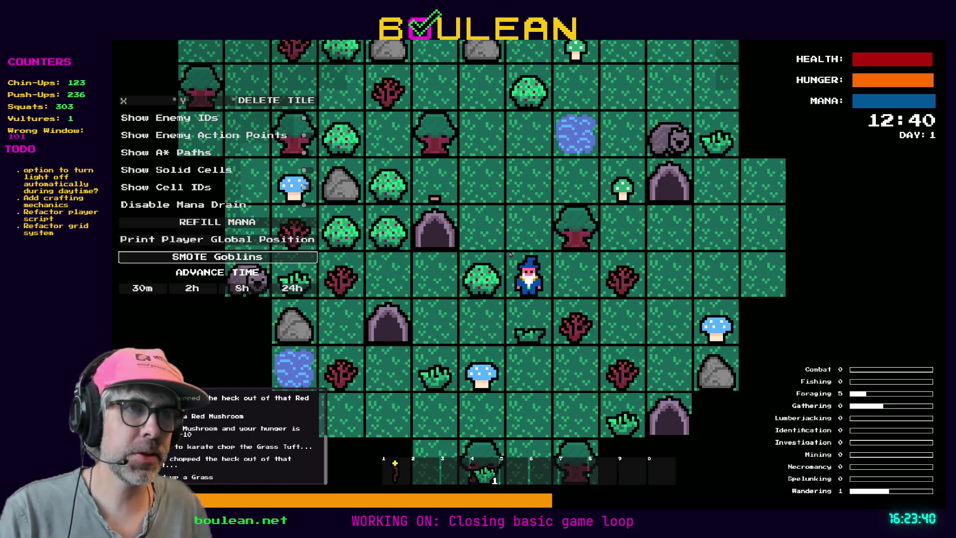
Stop the running game with F8 once the Grass has been used
key(F8)
Put the caret on line 16's hunger adjustment, then switch to the YouTube video in Firefox
click(585, 276)
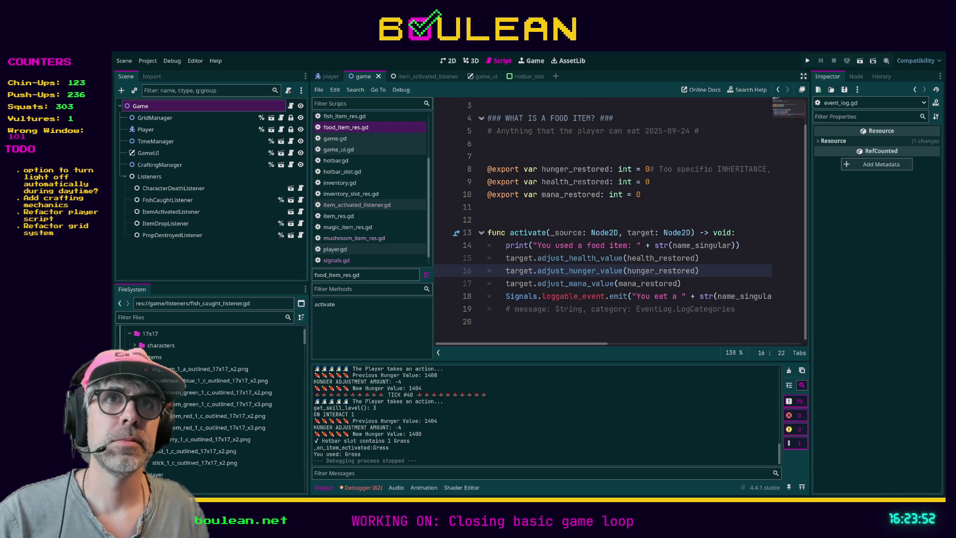
key(alt+Tab)
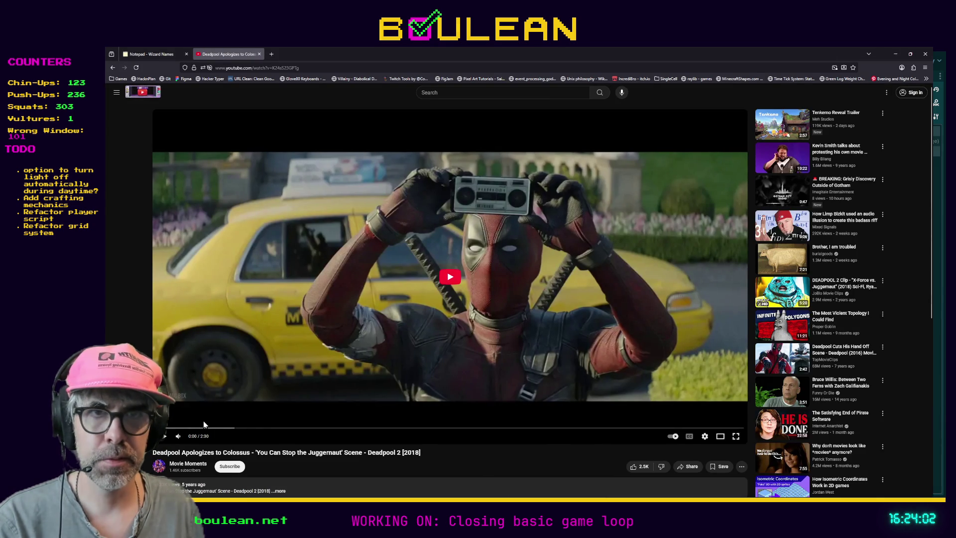
click(166, 436)
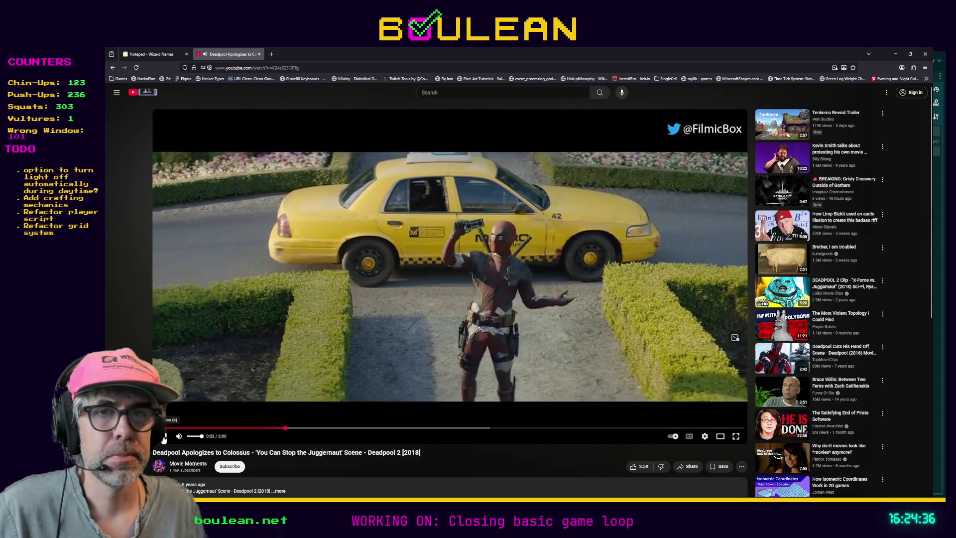
key(space)
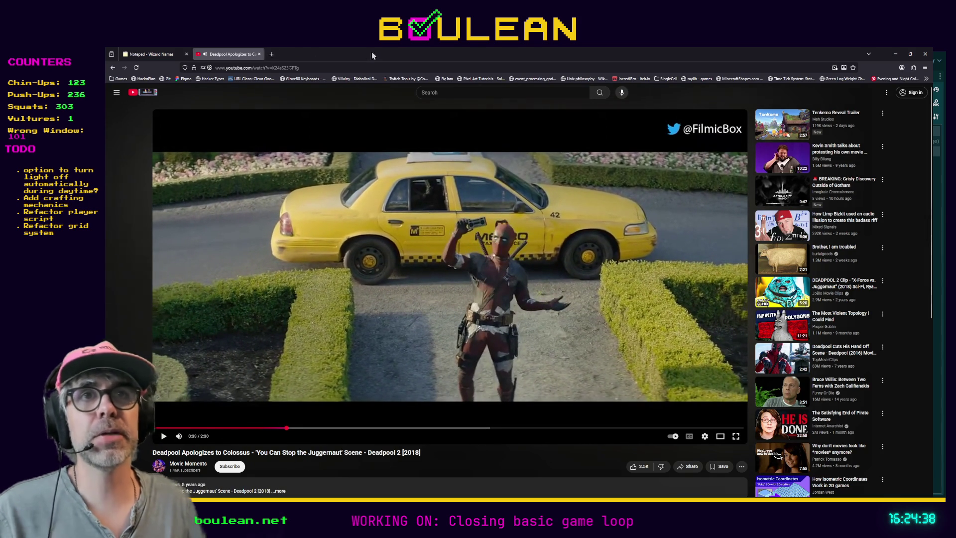
click(271, 54)
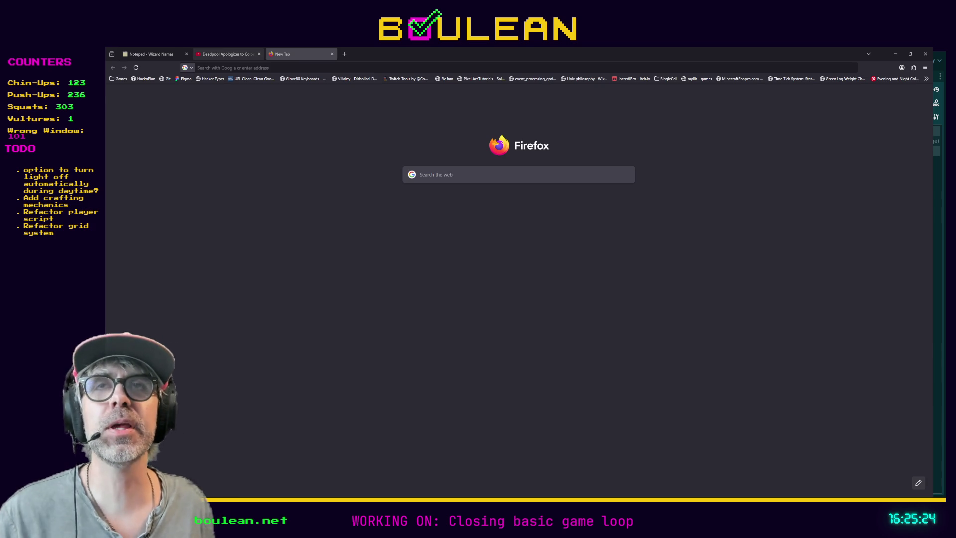
click(236, 53)
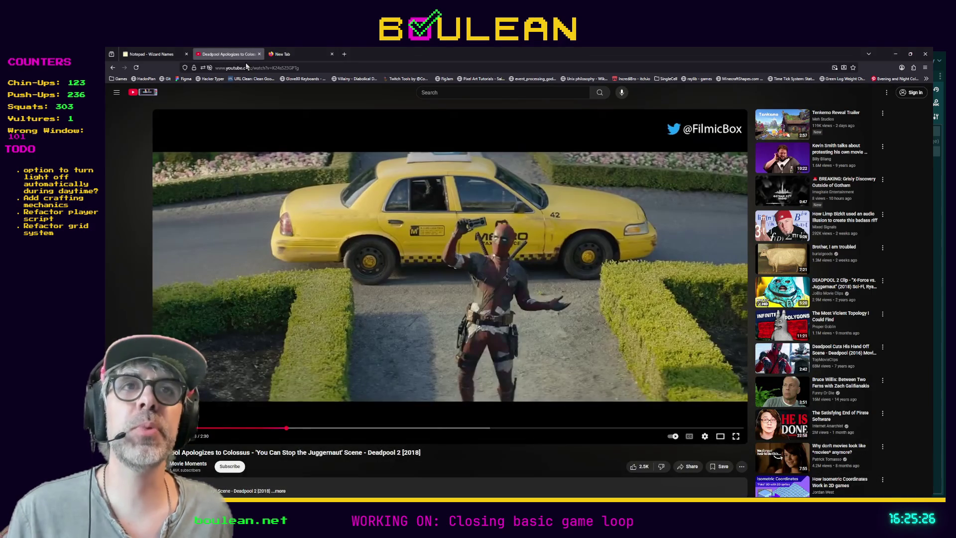
key(ctrl+l)
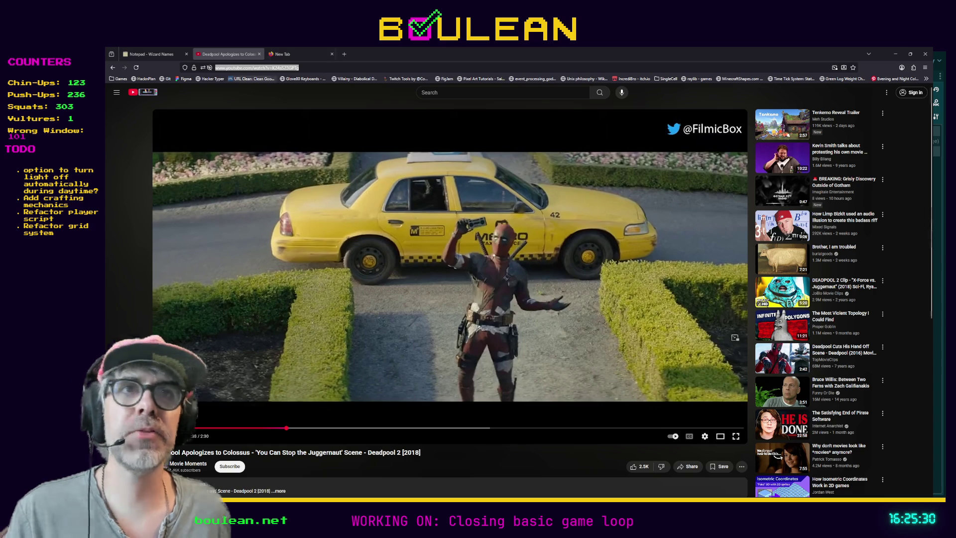
click(294, 53)
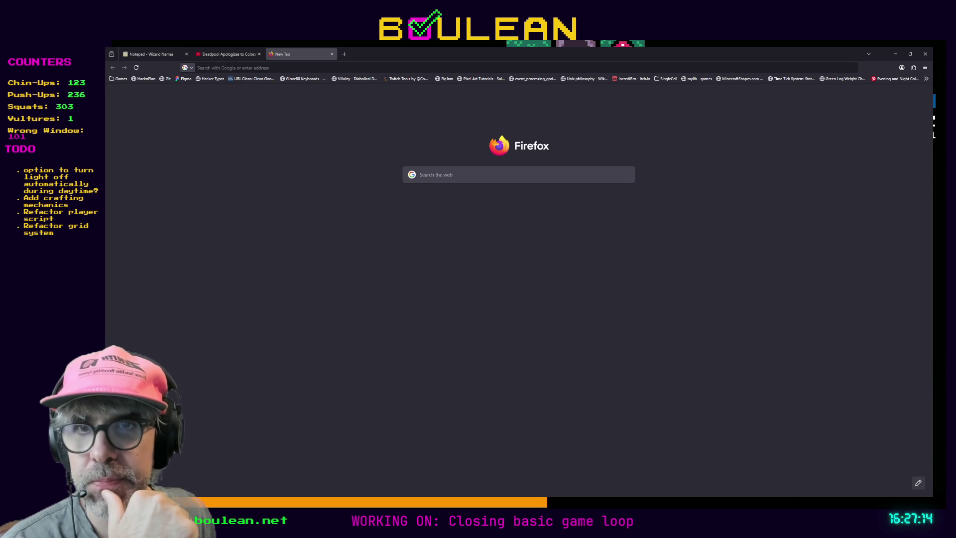
Switch from Firefox back to the running game window
key(alt+Tab)
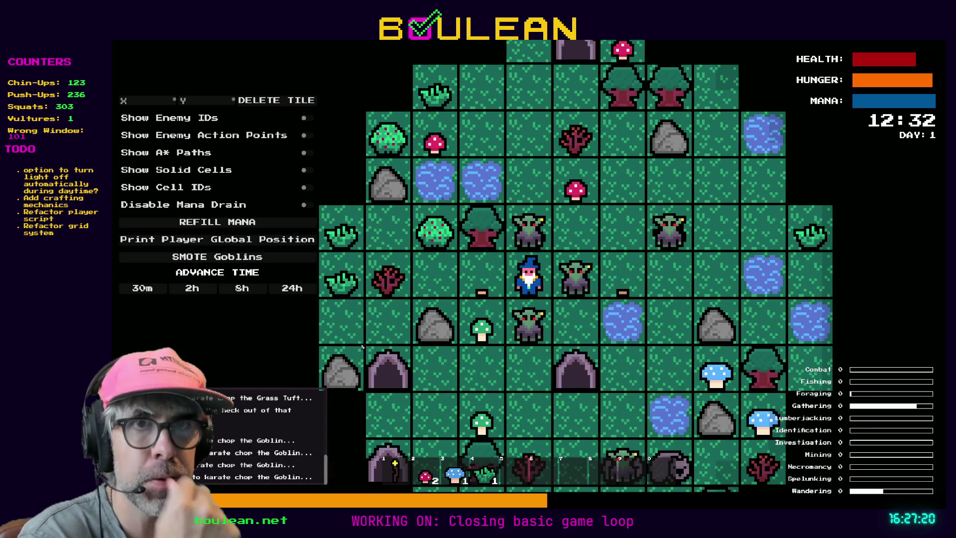
Smite all goblins, step left to collect the drop, chop down the tree, then step right
click(215, 257)
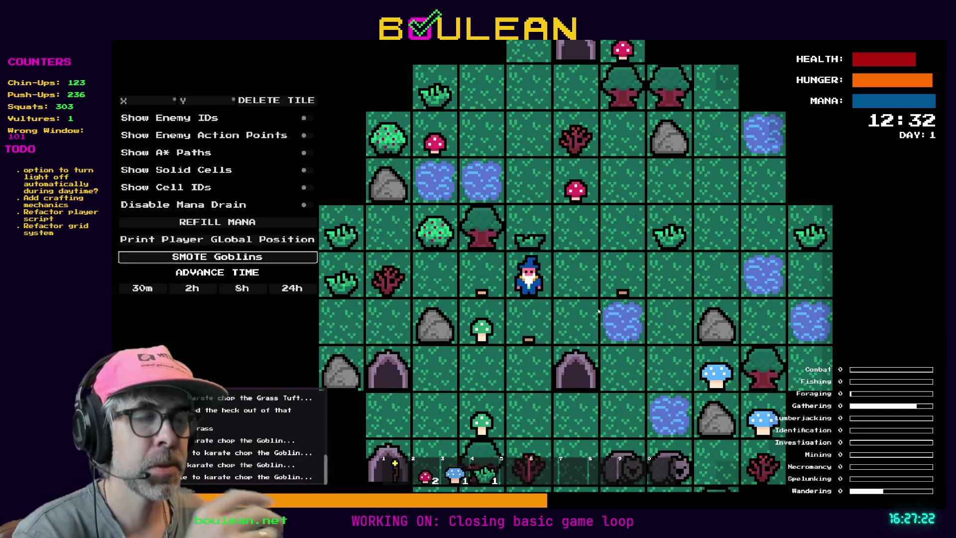
key(Left)
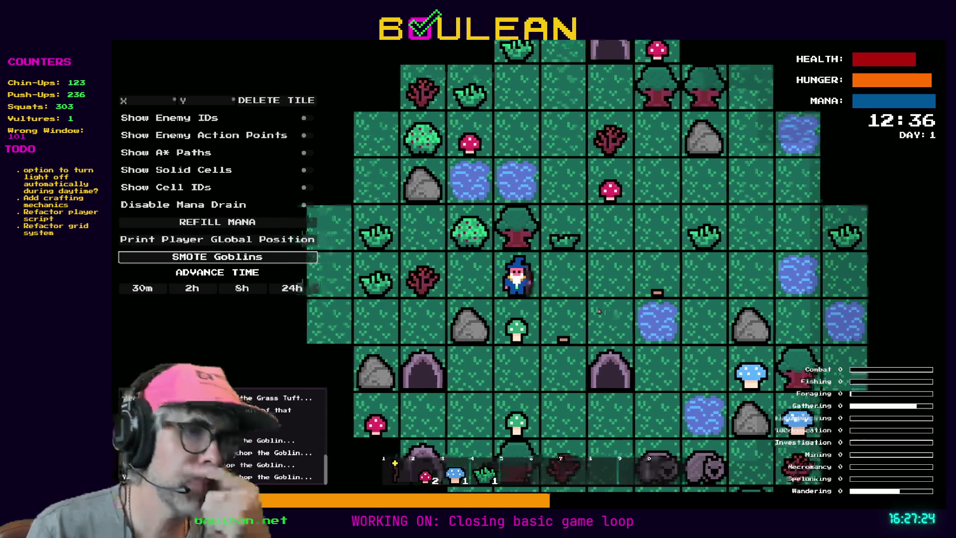
key(Up)
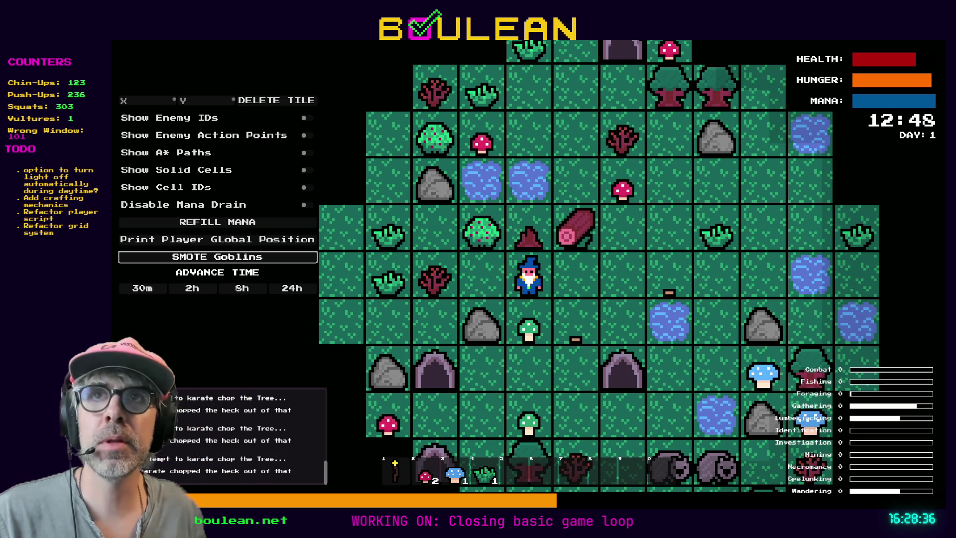
key(Right)
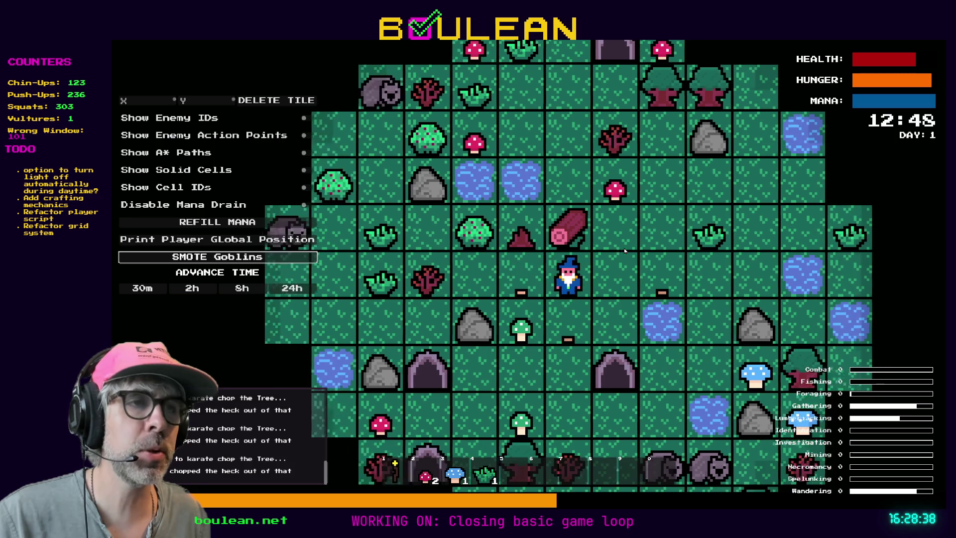
Pick up the log, then walk left and chop the sapling to collect a stick
key(Up)
key(d)
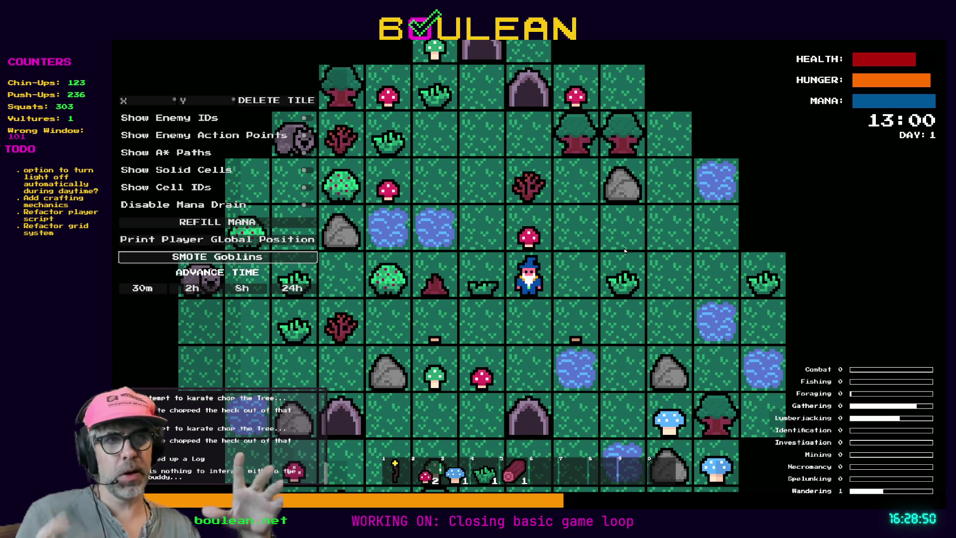
key(Left)
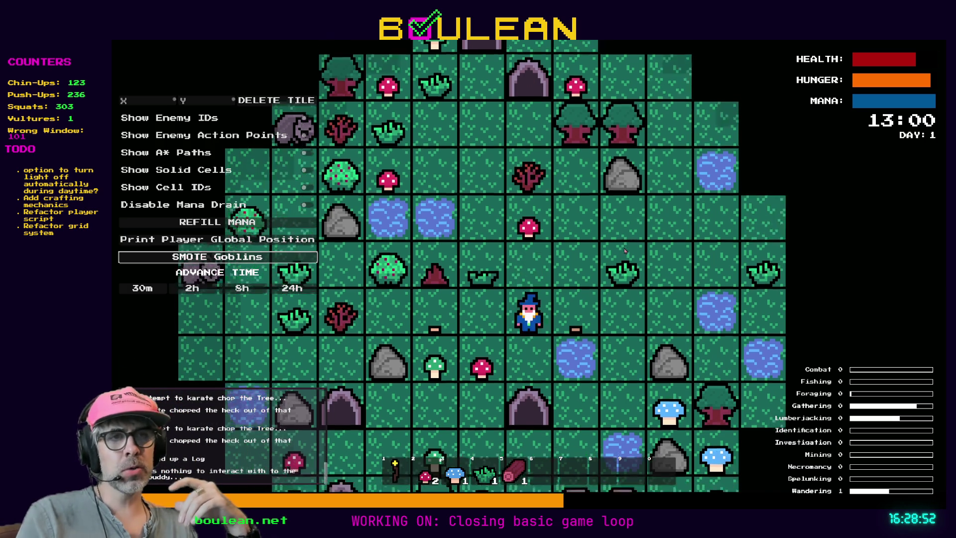
key(Down)
key(Left)
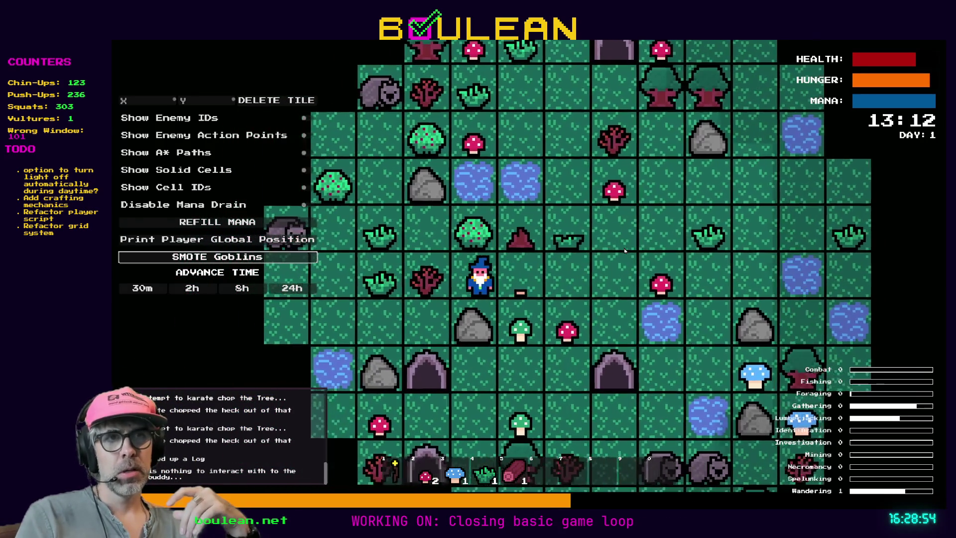
key(Left)
key(Left)
key(Left)
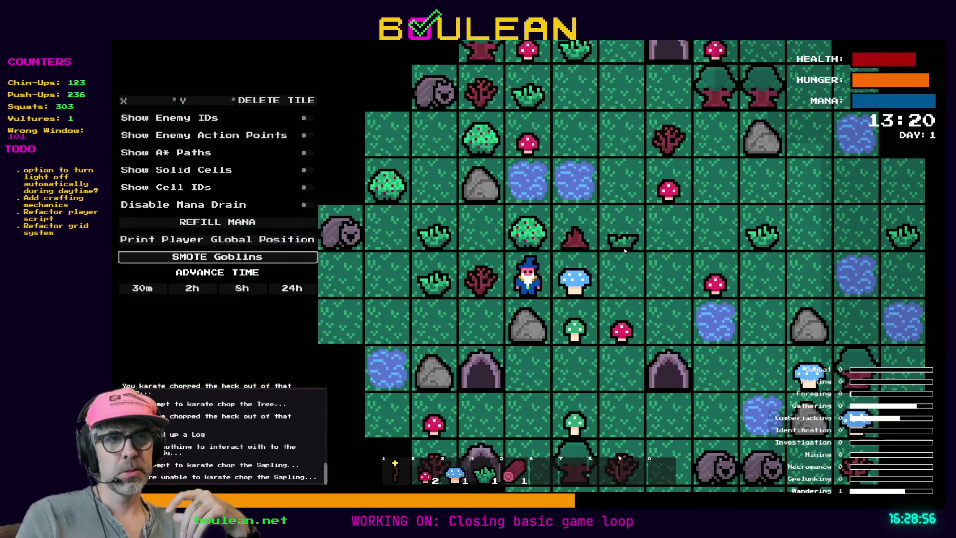
key(Left)
key(Left)
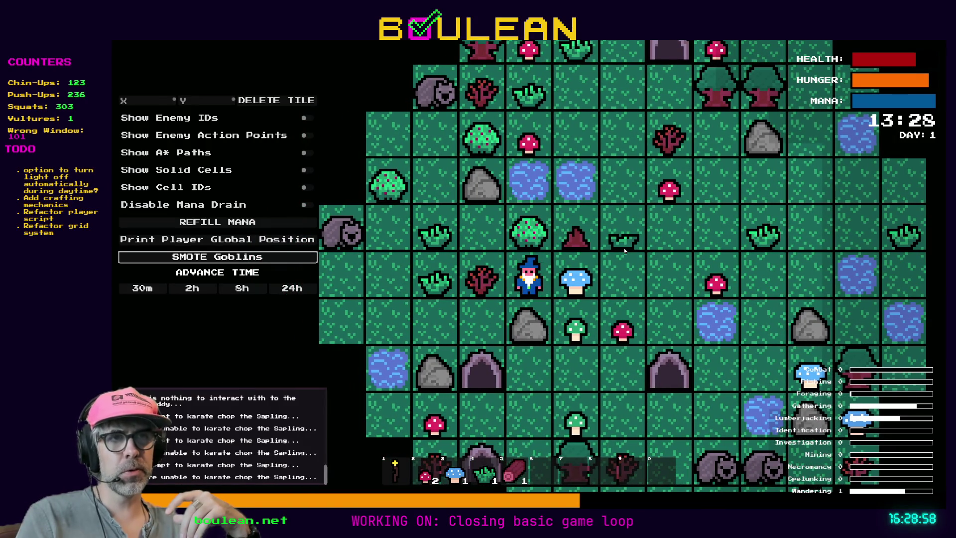
key(Left)
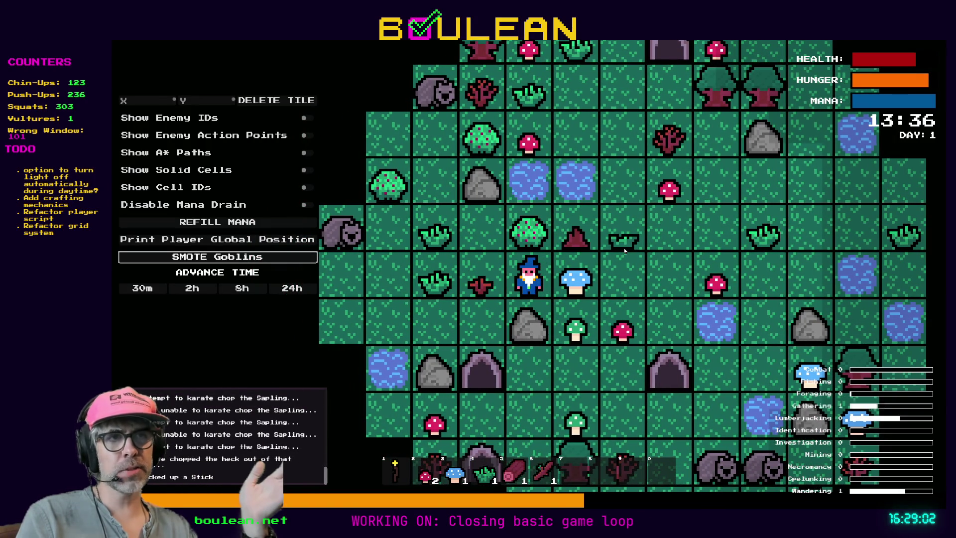
key(Left)
key(Left)
key(Left)
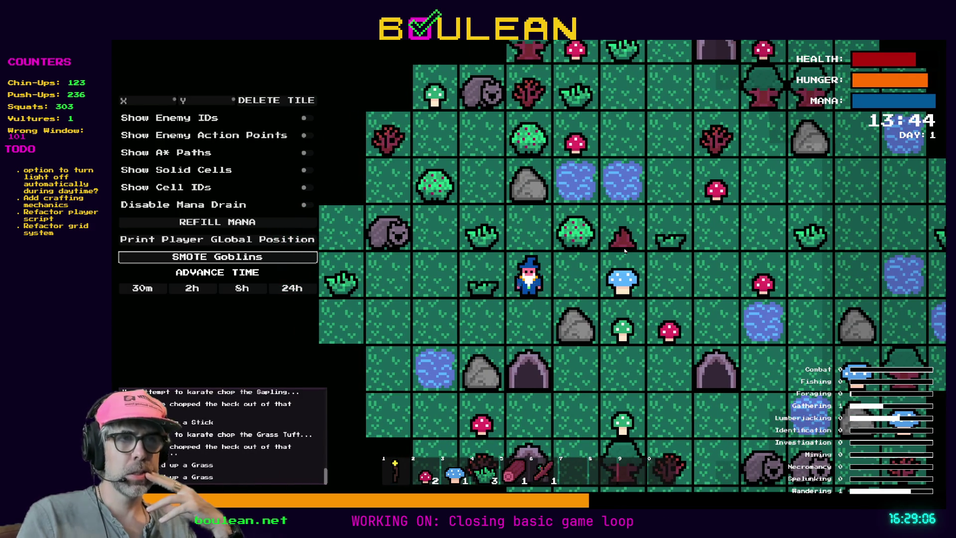
key(Up)
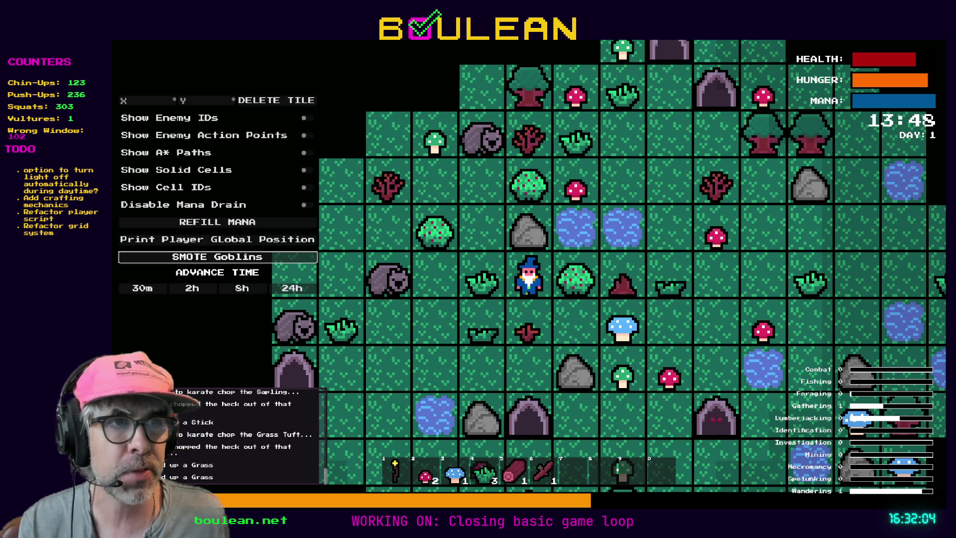
Walk the wizard down onto the sapling and two tiles left, then stop the game
key(s)
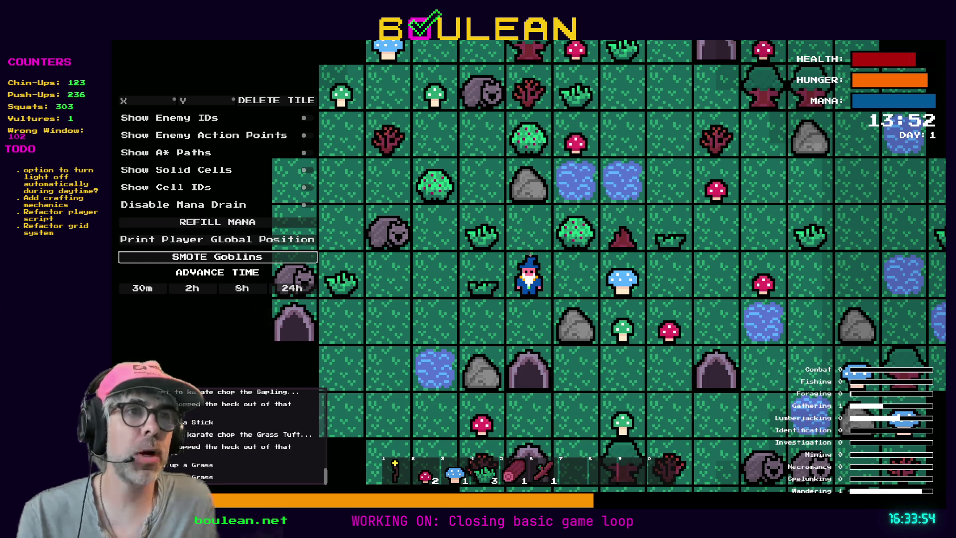
key(Left)
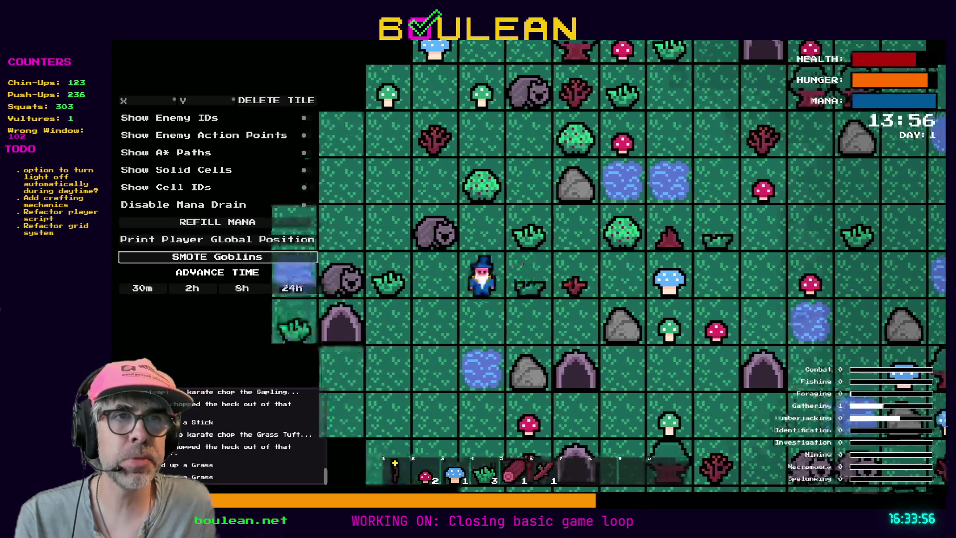
key(Left)
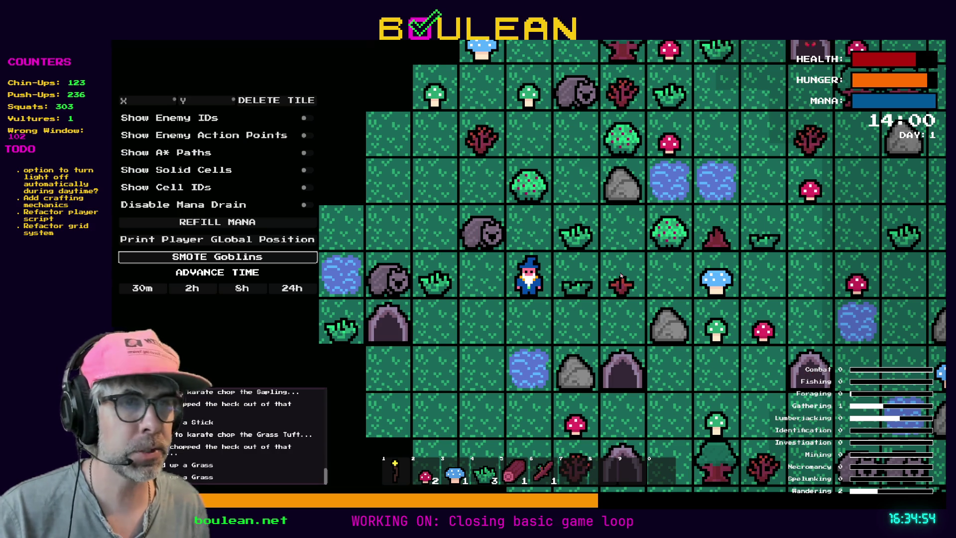
key(F8)
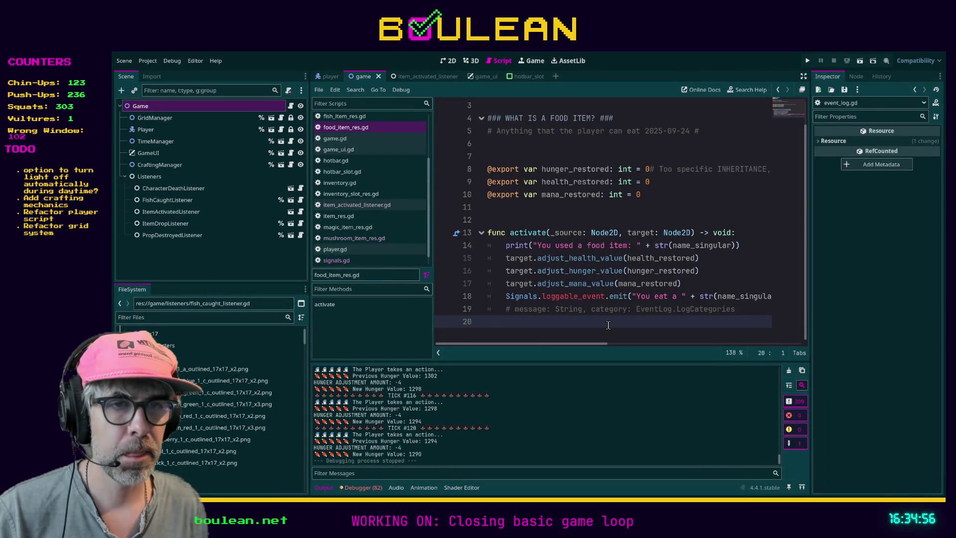
Switch from the Godot editor to Aseprite's Home screen
key(alt+Tab)
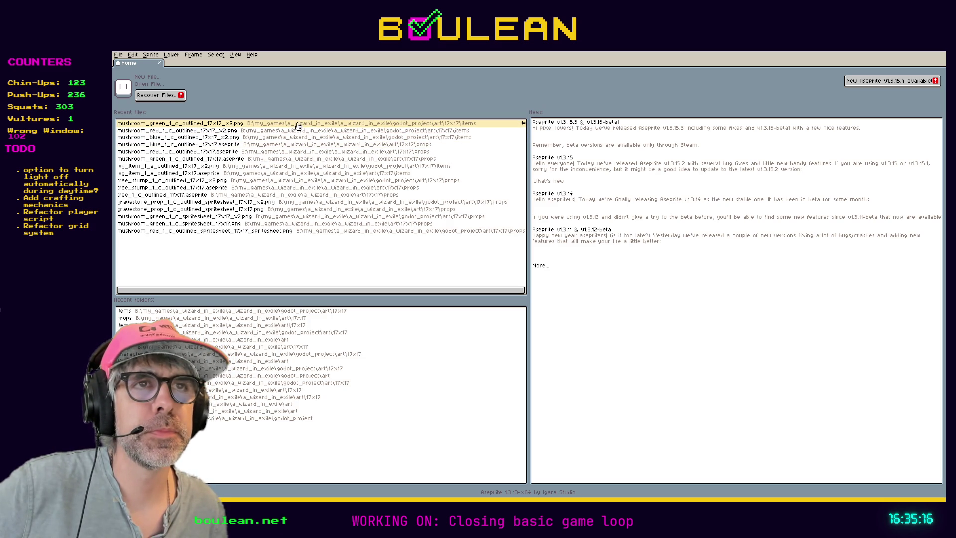
Create a new blank transparent sprite 17 pixels wide from File > New
click(118, 55)
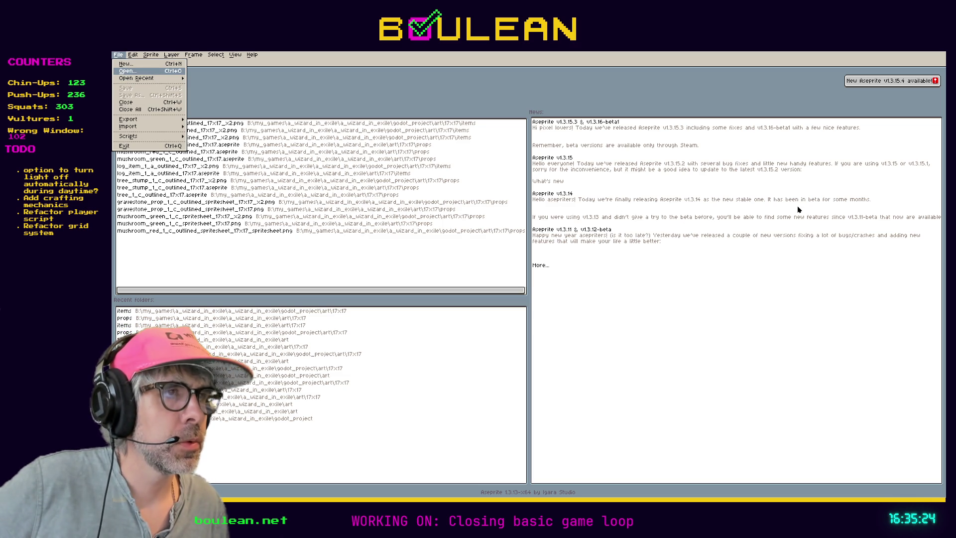
click(368, 106)
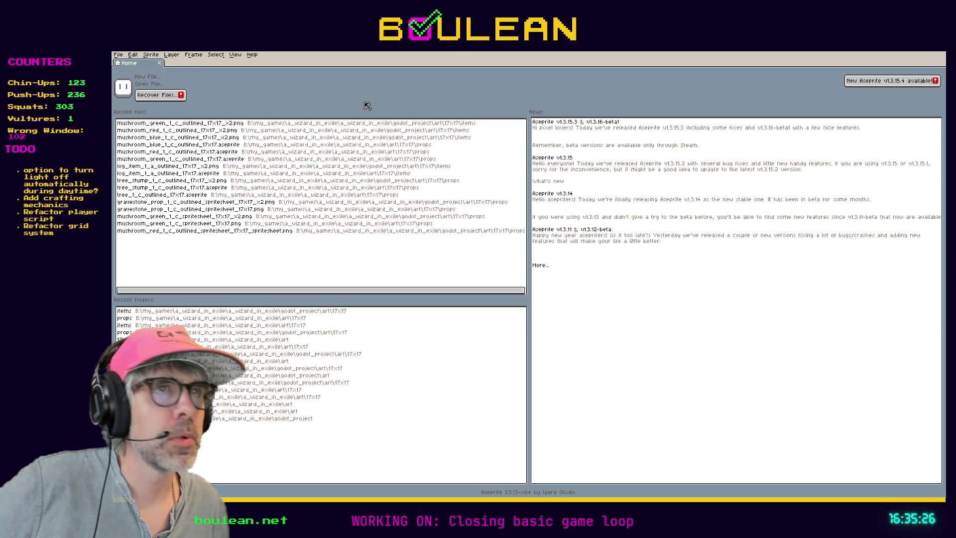
click(118, 55)
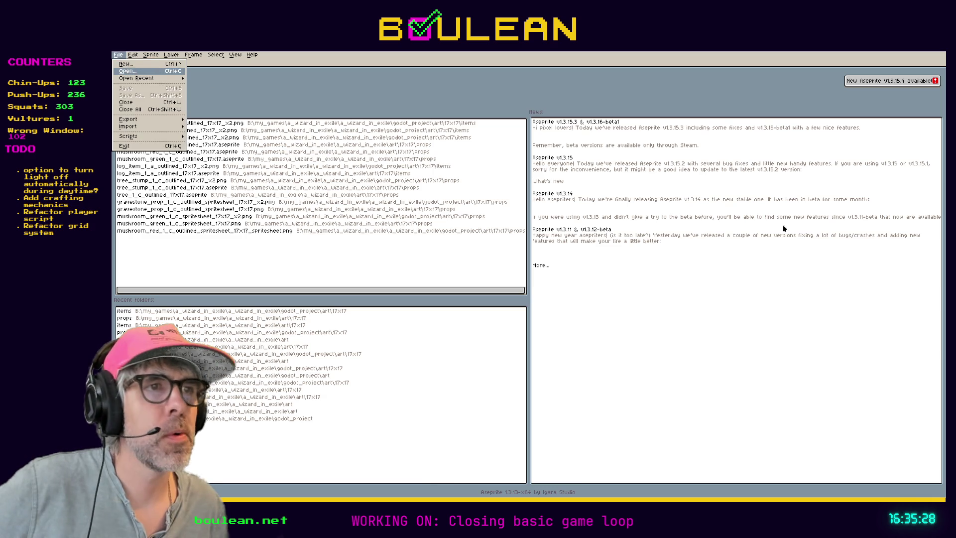
click(876, 208)
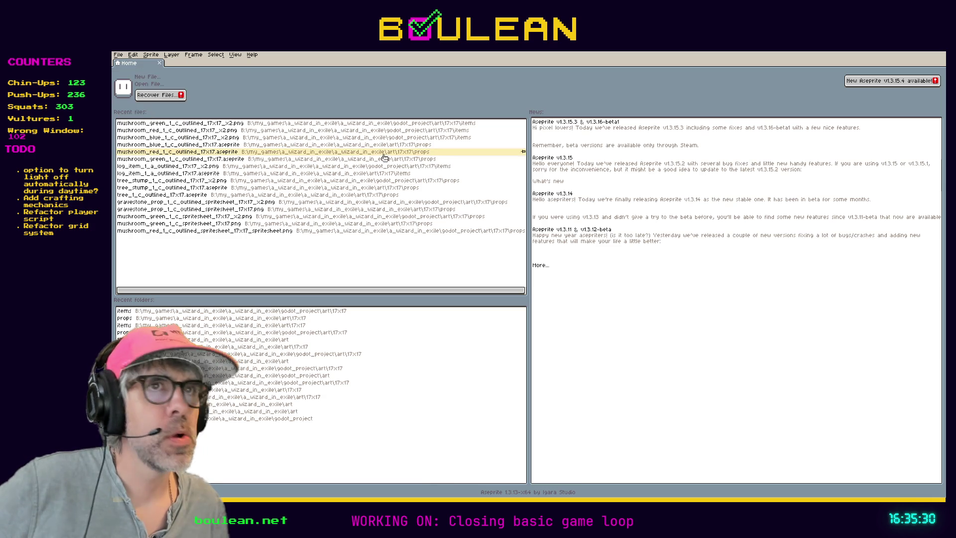
click(117, 55)
click(124, 65)
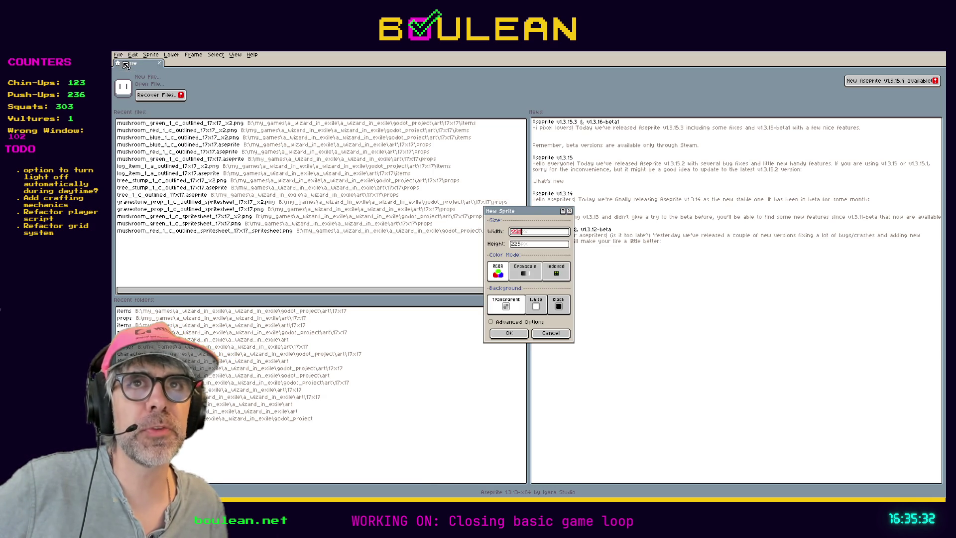
text(17)
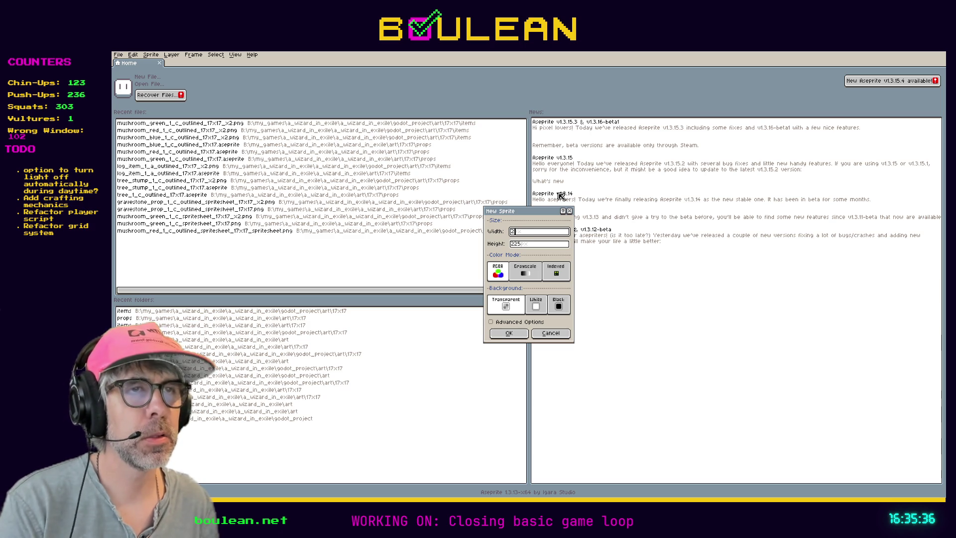
key(Return)
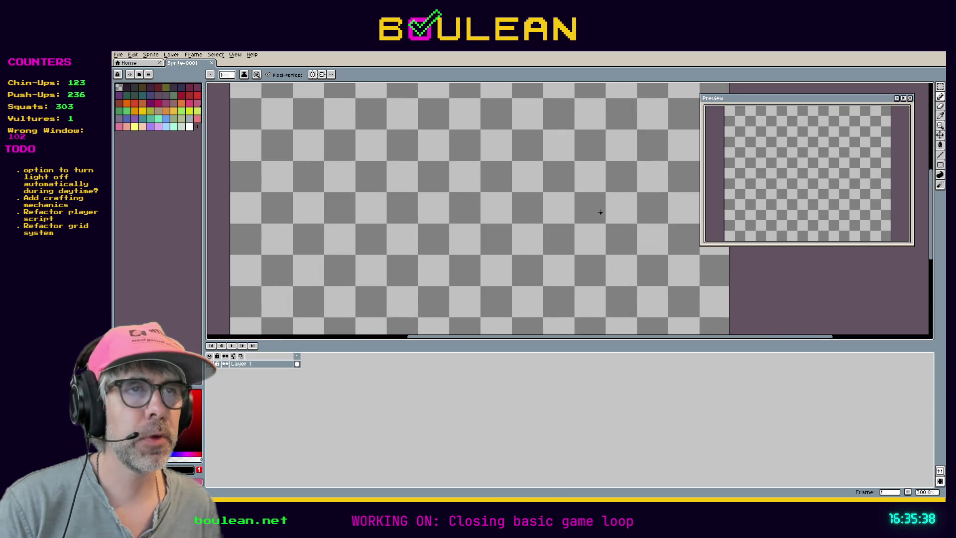
Open the resurrect-64 palette PNG in its own Aseprite tab
scroll(605, 214, down, 1)
click(119, 55)
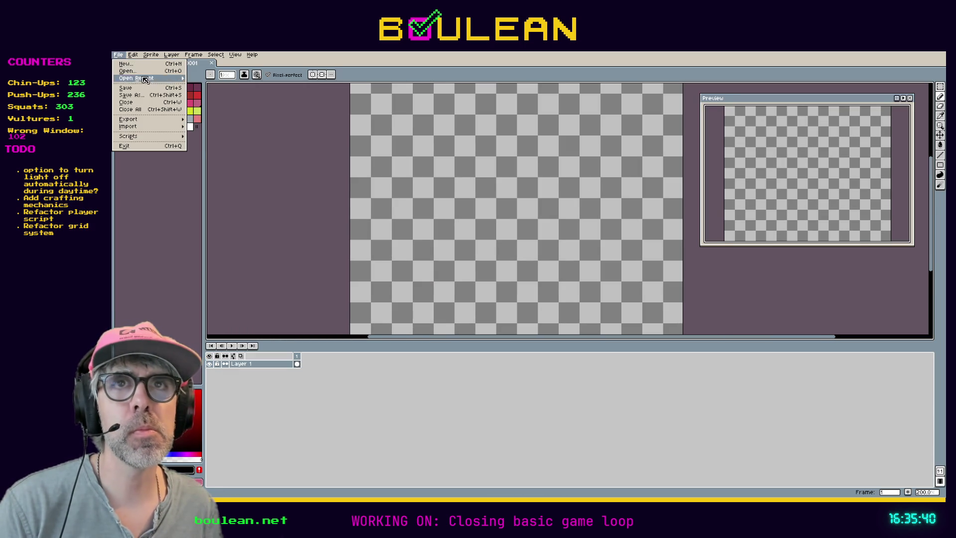
mouse_move(136, 119)
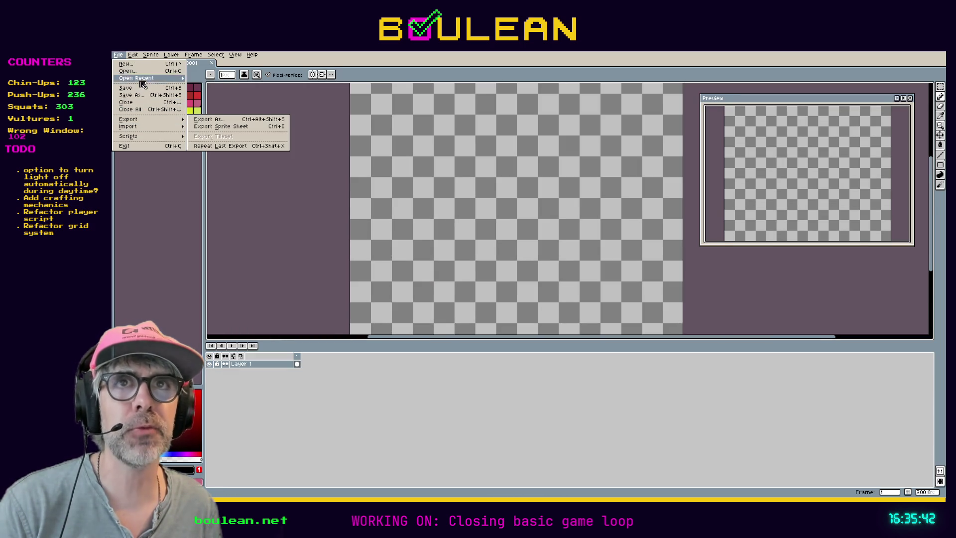
mouse_move(139, 81)
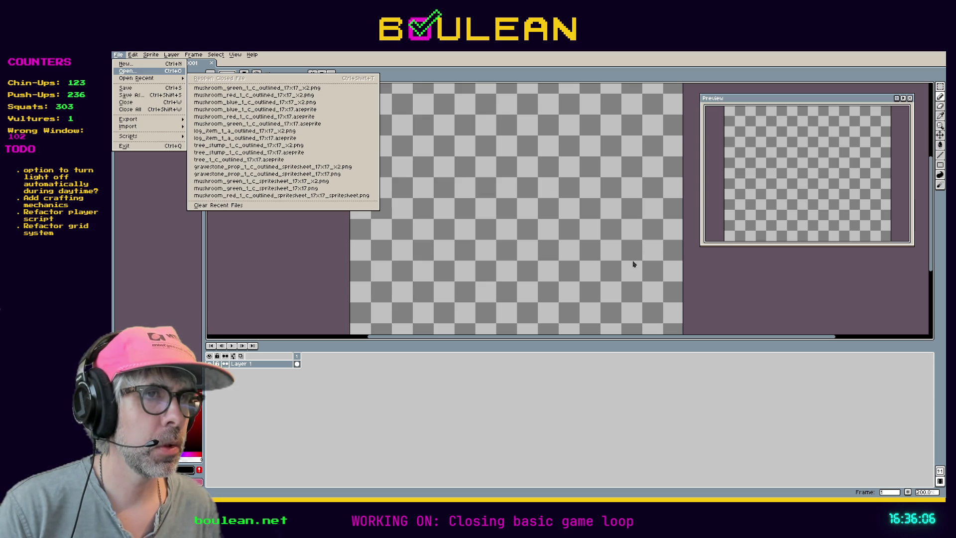
drag(622, 287, 618, 259)
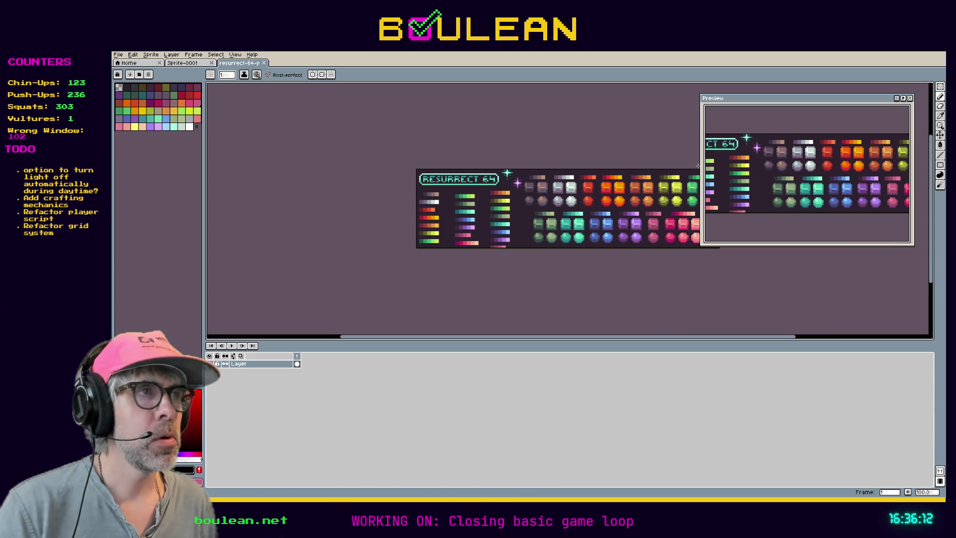
Copy the whole Resurrect 64 palette image and paste it into Sprite-0001
key(ctrl+a)
key(ctrl+c)
click(188, 62)
key(ctrl+v)
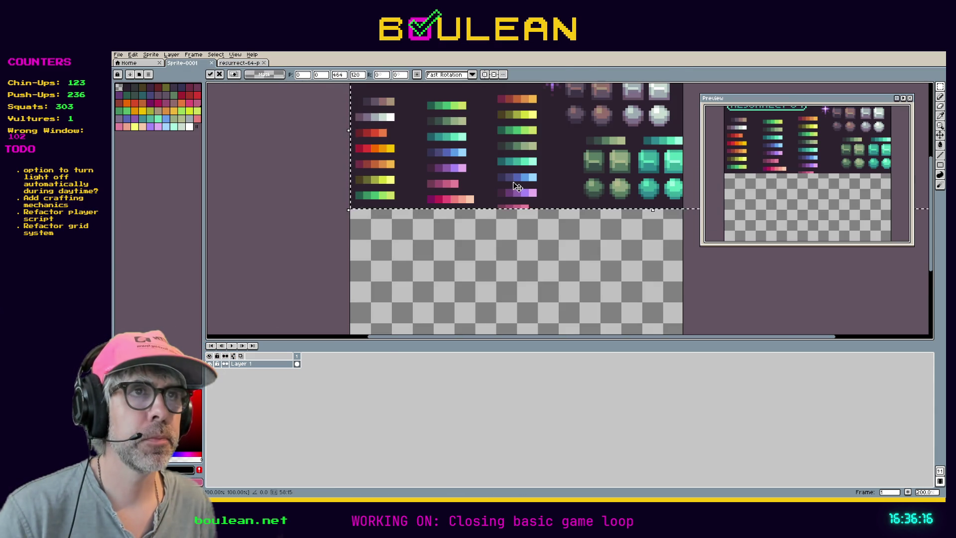
scroll(518, 186, down, 1)
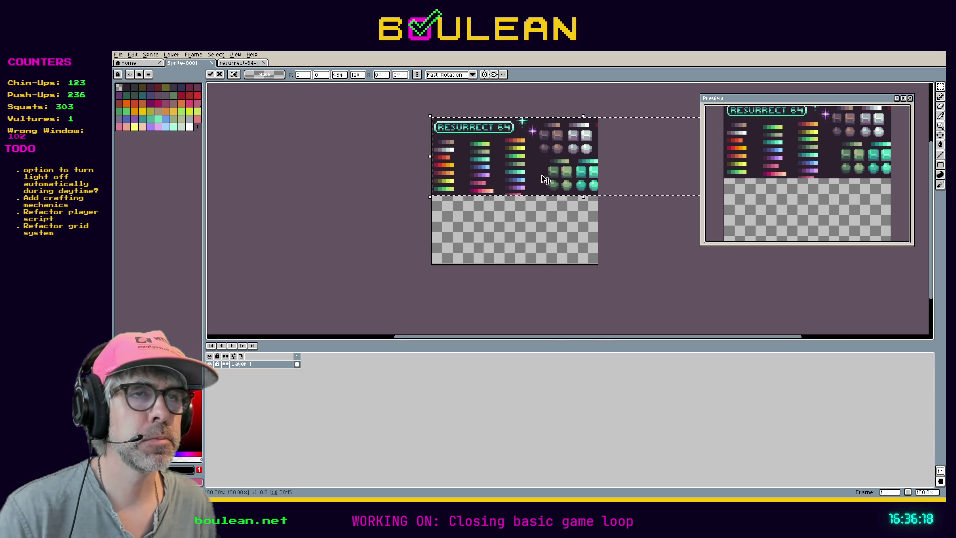
scroll(546, 179, up, 1)
key(Return)
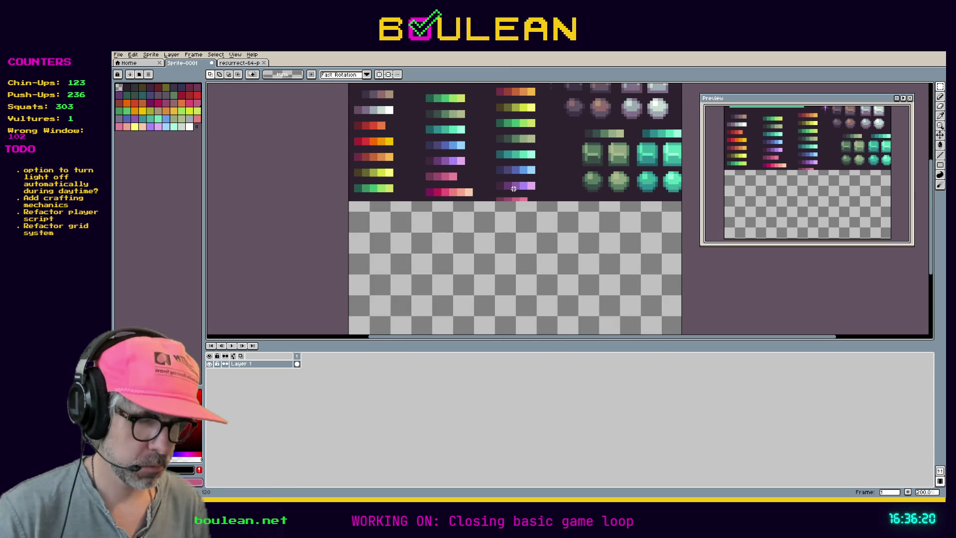
Show the grid and set its size to 17×17 in Grid Settings
key(ctrl+apostrophe)
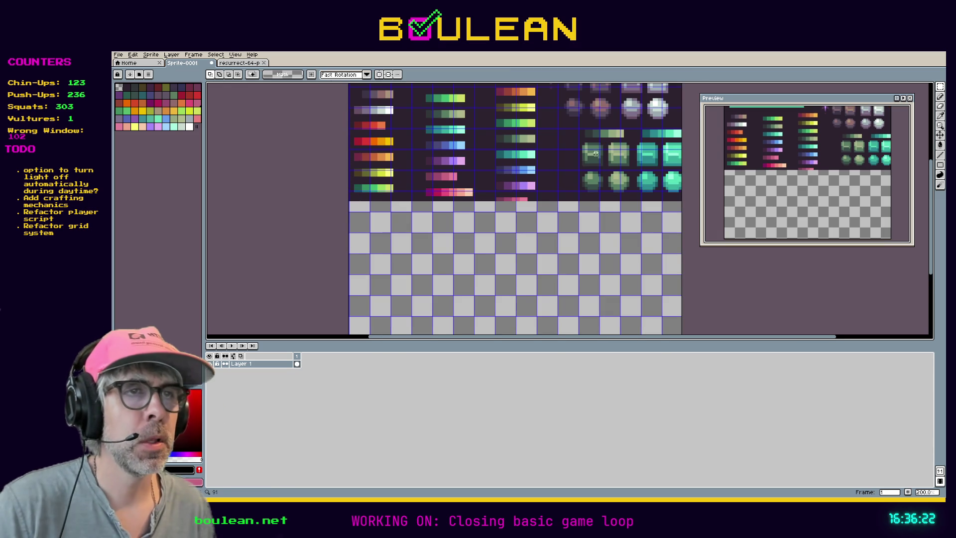
scroll(582, 180, up, 1)
click(215, 55)
mouse_move(256, 91)
click(348, 92)
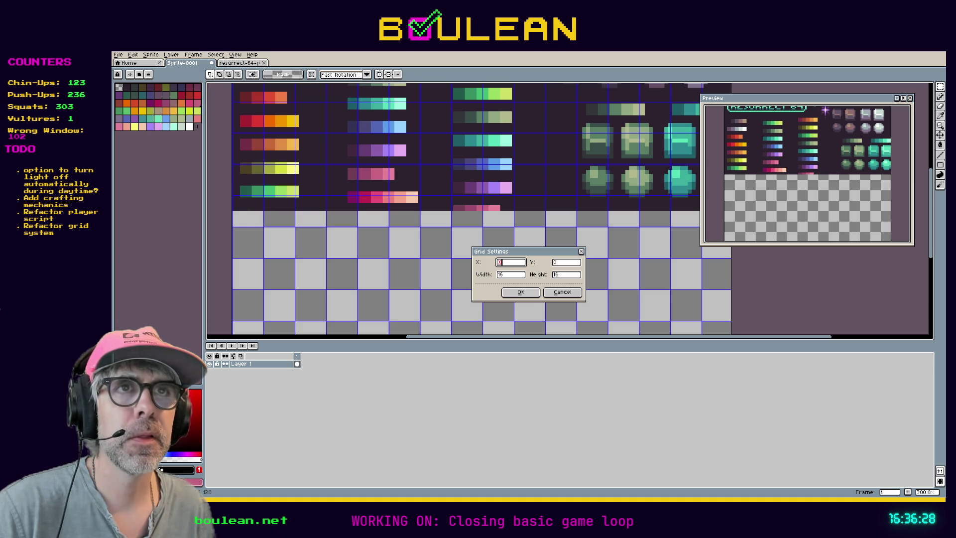
click(515, 277)
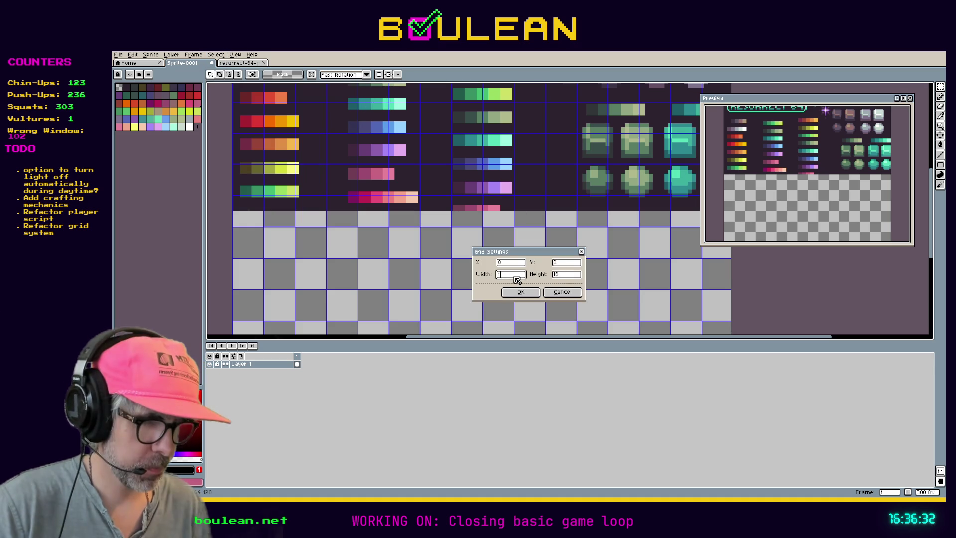
text(7)
key(Tab)
text(17)
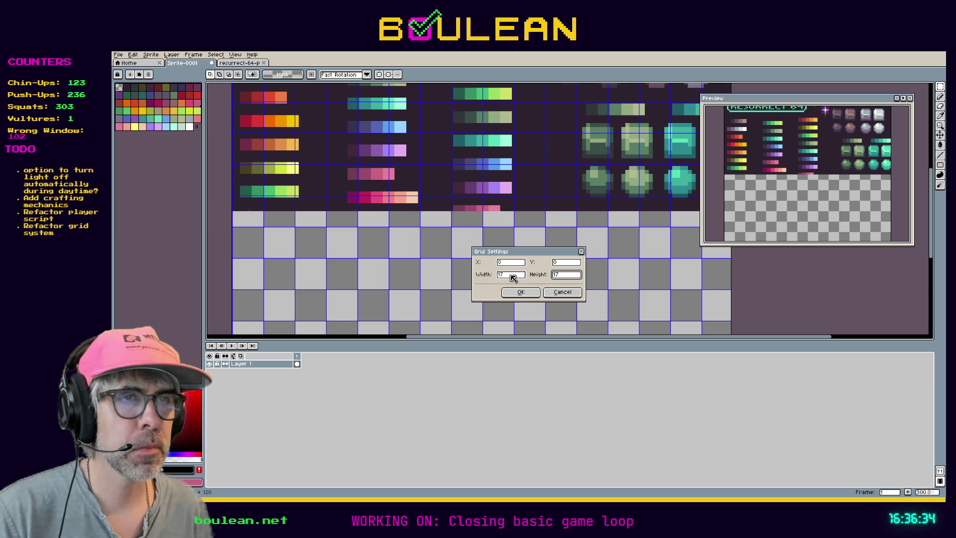
click(522, 293)
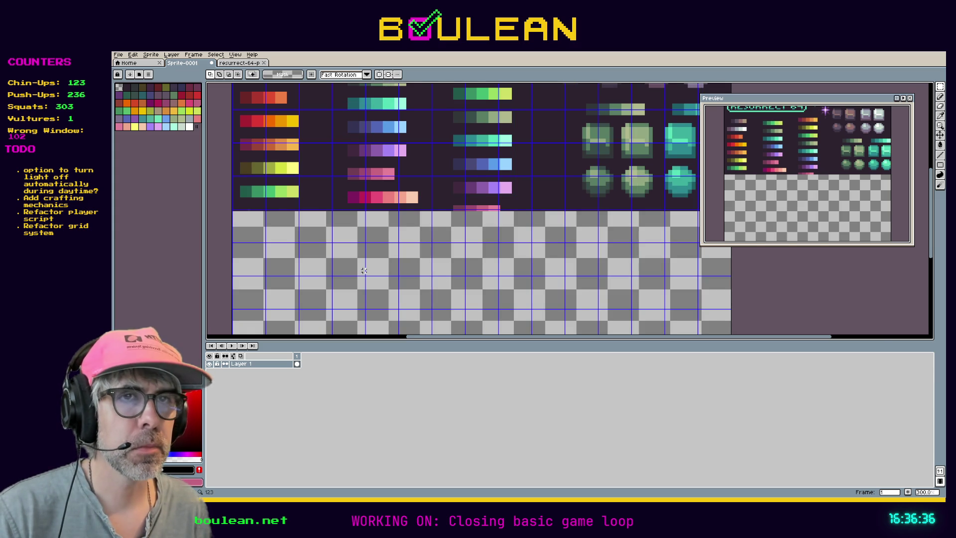
Select the top row of four shaded spheres
scroll(364, 270, down, 1)
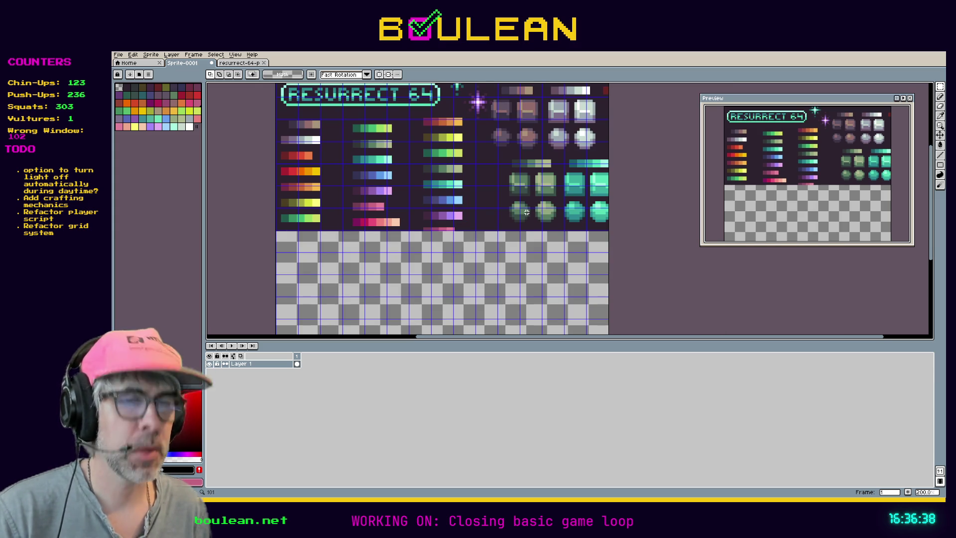
scroll(516, 188, up, 1)
scroll(516, 188, down, 1)
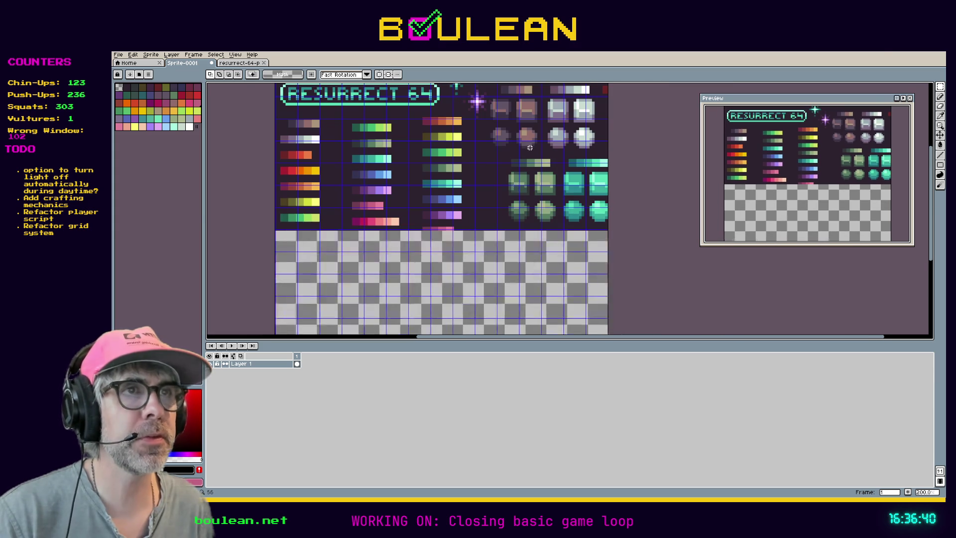
mouse_move(602, 157)
mouse_down()
mouse_move(475, 123)
mouse_move(517, 145)
mouse_move(480, 190)
mouse_move(331, 271)
mouse_move(325, 261)
mouse_up()
scroll(454, 289, up, 2)
Commit the copied four-sphere row beneath the palette and deselect it
mouse_move(418, 298)
mouse_down()
mouse_move(515, 205)
mouse_move(568, 187)
mouse_up()
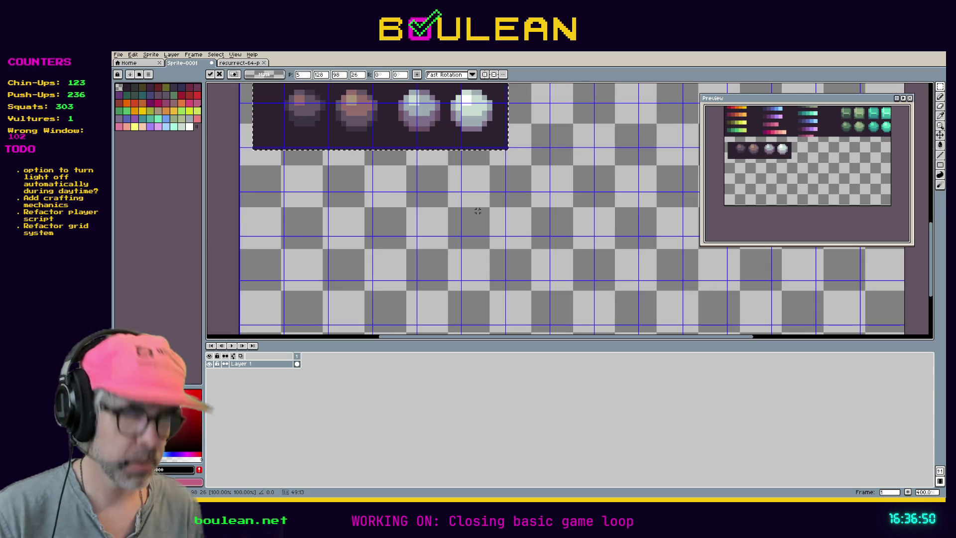
key(Return)
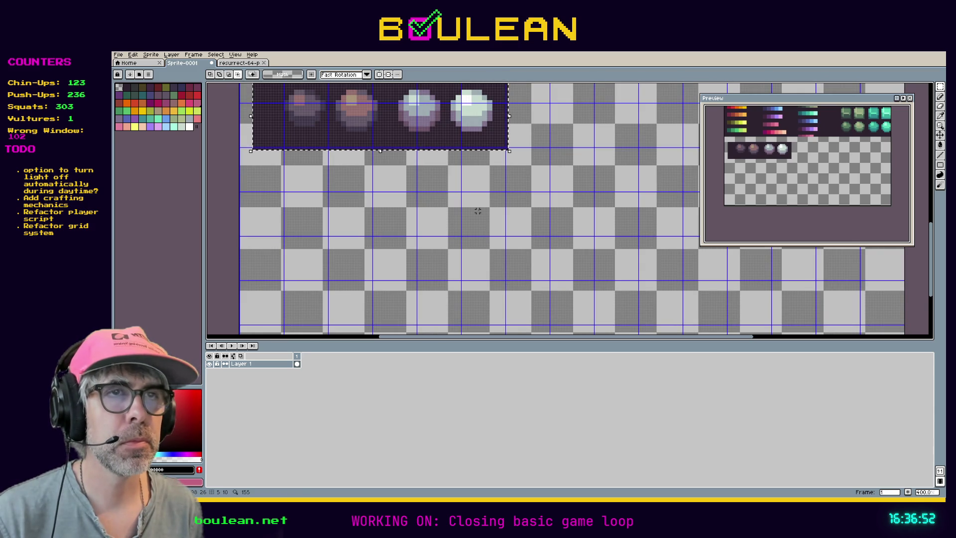
click(414, 192)
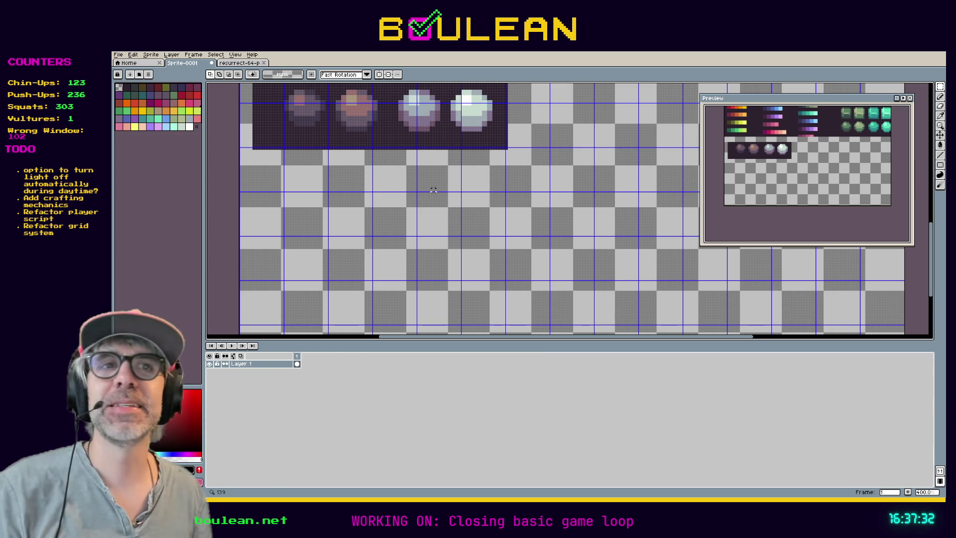
Marquee the first, darkest orb and drop one copy of it below the row
scroll(417, 156, up, 2)
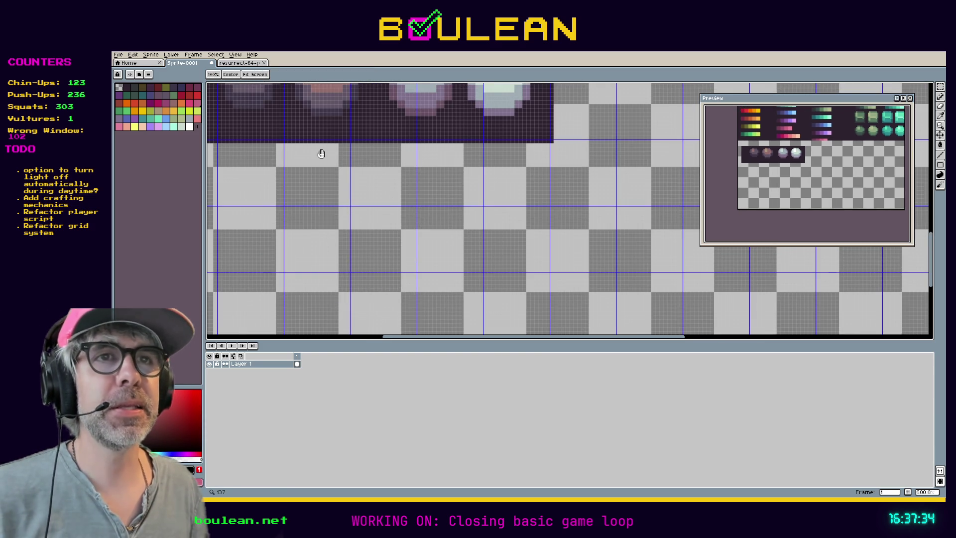
drag(321, 152, 447, 236)
key(m)
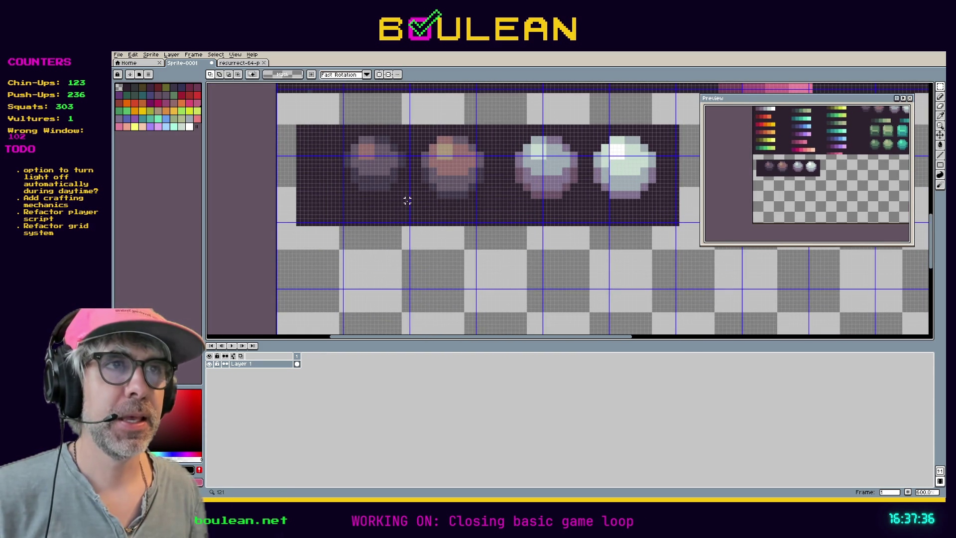
mouse_move(410, 204)
mouse_down()
mouse_move(318, 139)
mouse_move(322, 127)
mouse_move(376, 250)
mouse_up()
scroll(524, 282, up, 1)
mouse_move(505, 279)
mouse_down()
mouse_move(506, 188)
mouse_move(494, 181)
mouse_up()
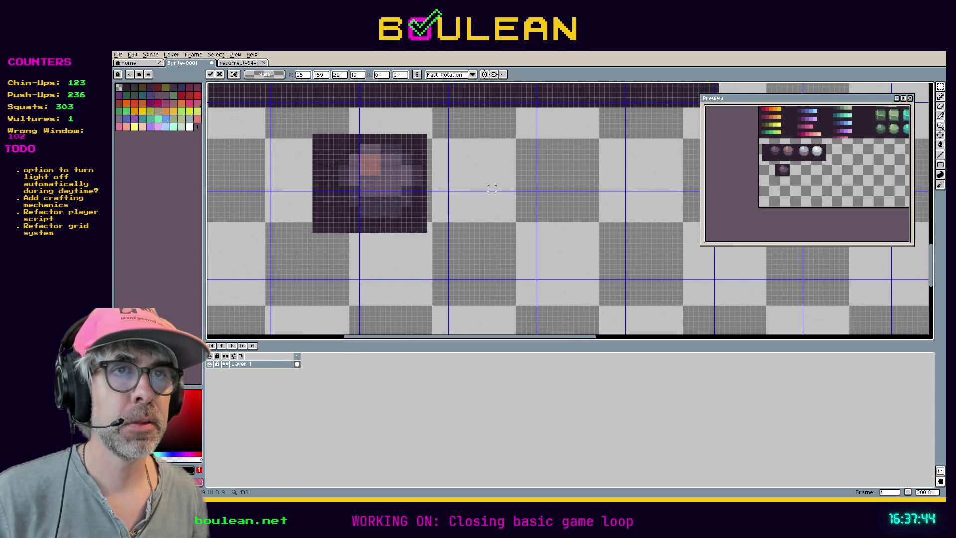
click(460, 198)
scroll(481, 184, down, 3)
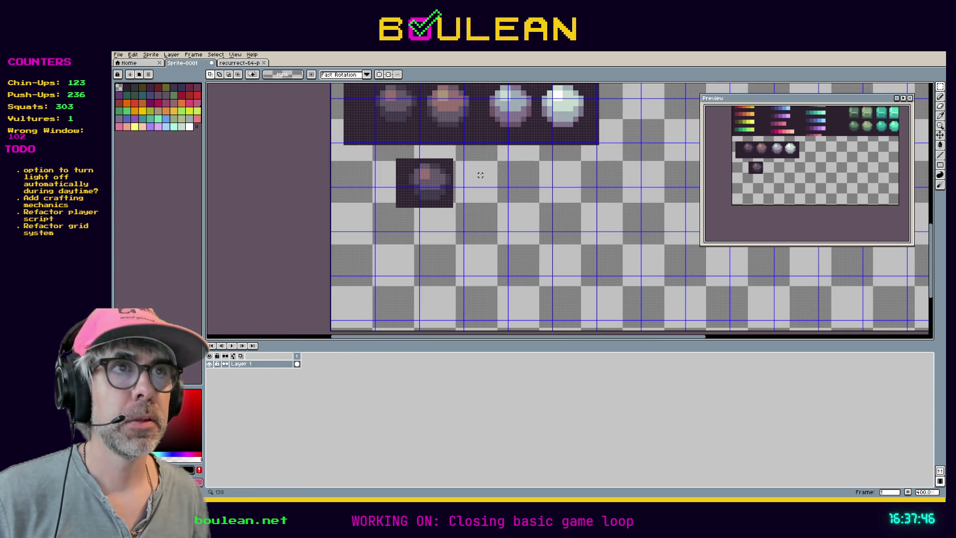
drag(546, 164, 494, 242)
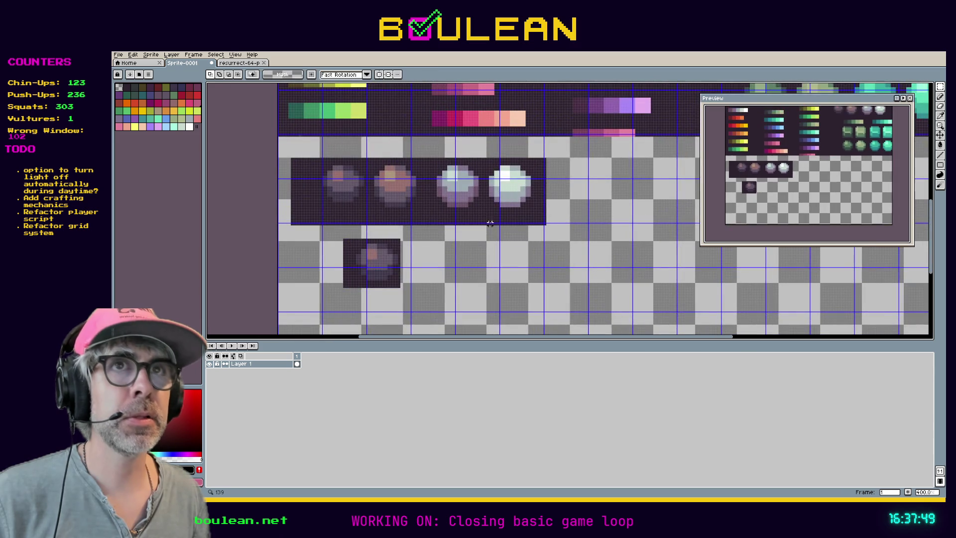
click(118, 55)
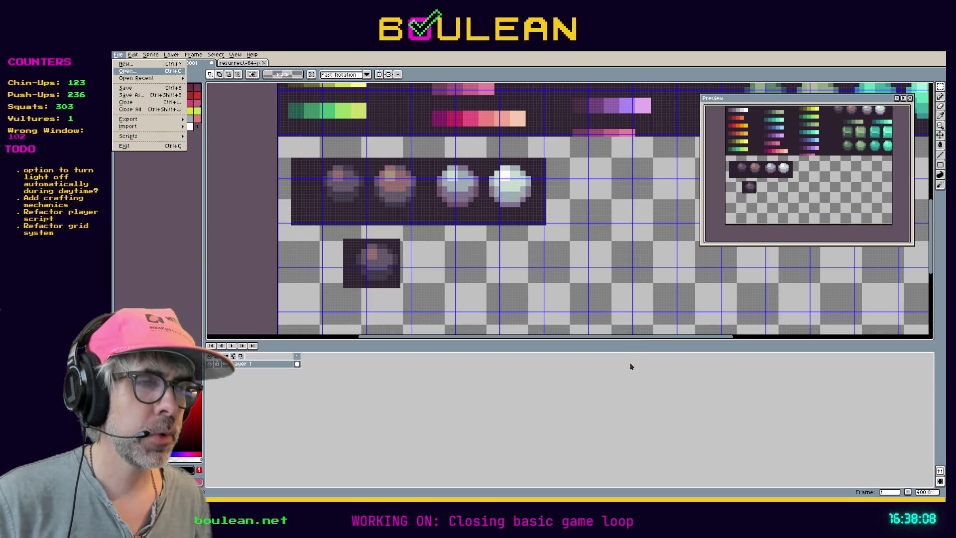
Paste the grey black-outlined rock into Sprite-0001 and move it right of the orb
scroll(564, 207, up, 8)
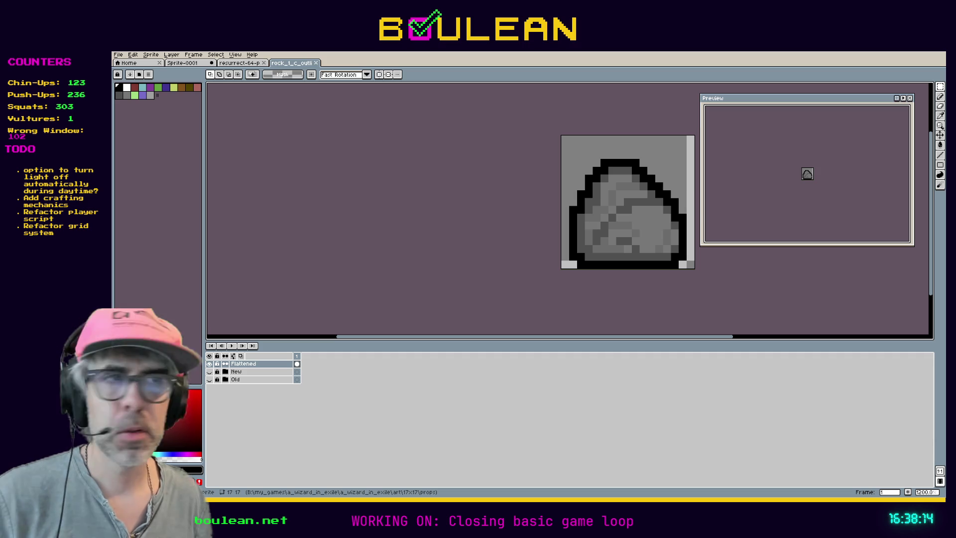
key(ctrl+a)
click(239, 63)
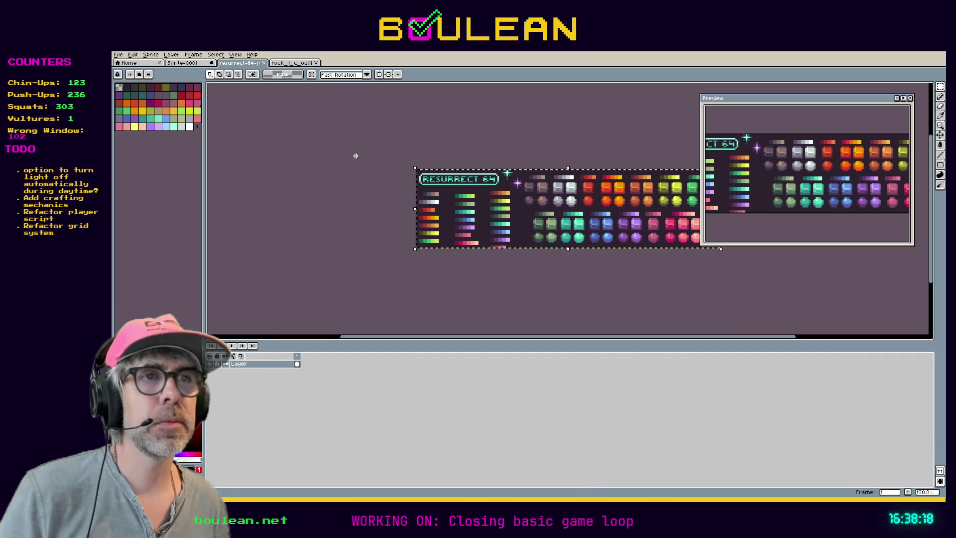
click(183, 63)
key(ctrl+v)
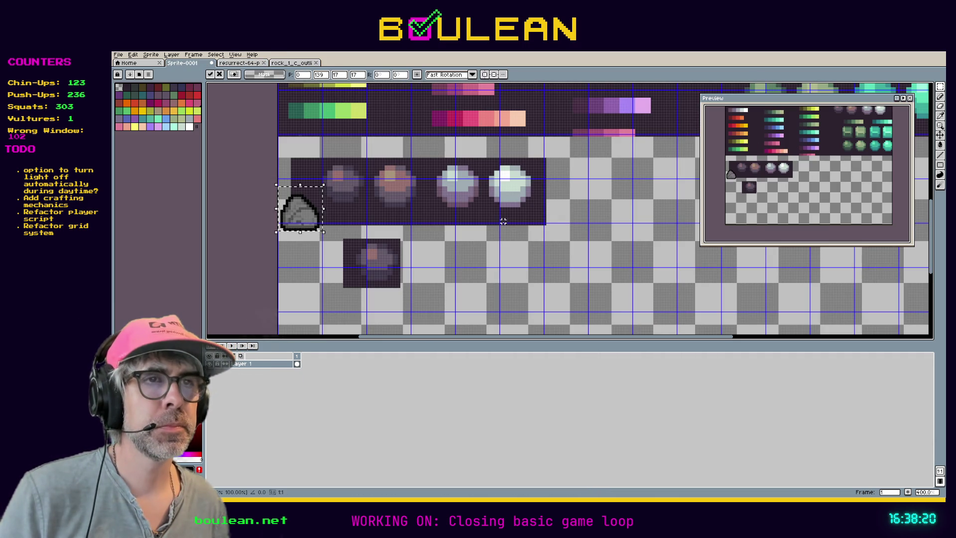
drag(309, 217, 317, 270)
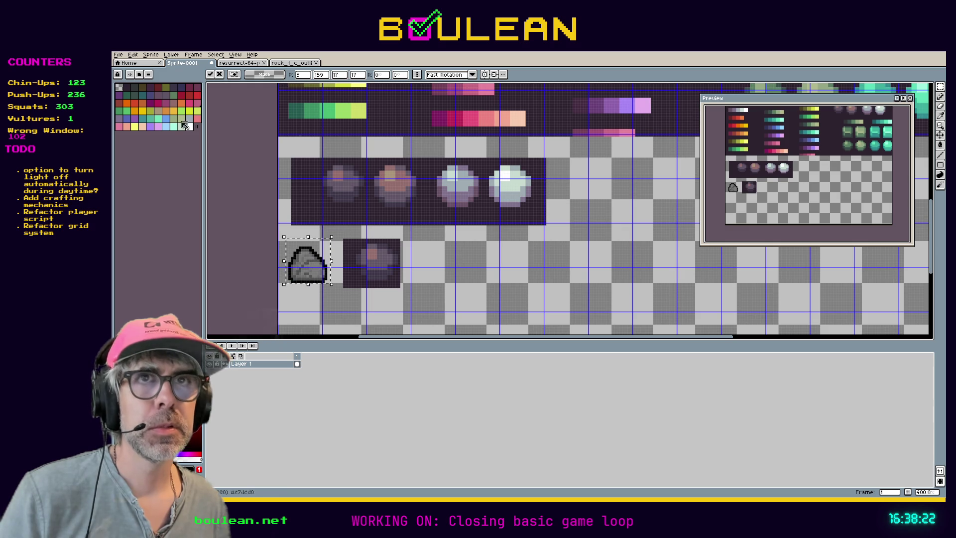
mouse_move(311, 262)
mouse_down()
mouse_move(436, 265)
mouse_move(479, 296)
mouse_up()
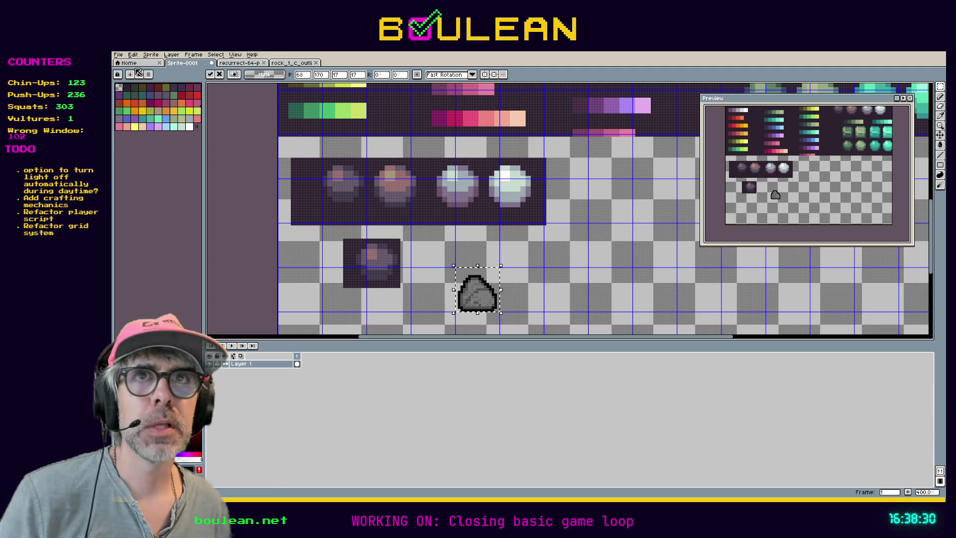
click(118, 54)
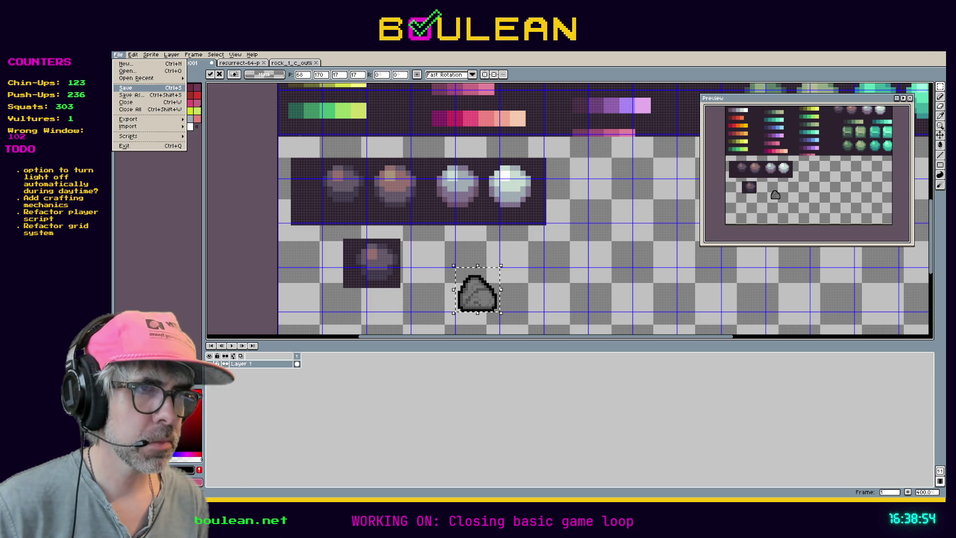
Save the current sketch file
click(126, 88)
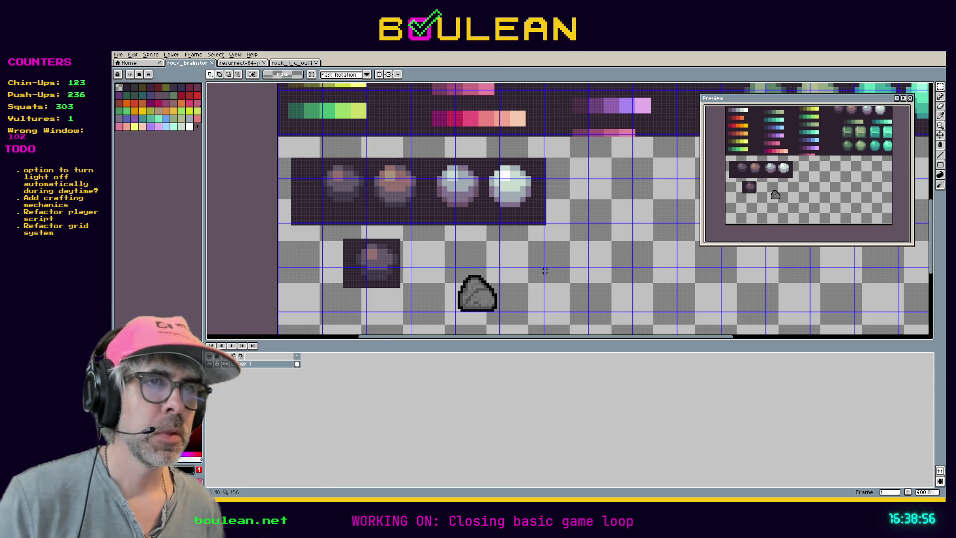
scroll(508, 289, up, 1)
drag(507, 289, 531, 231)
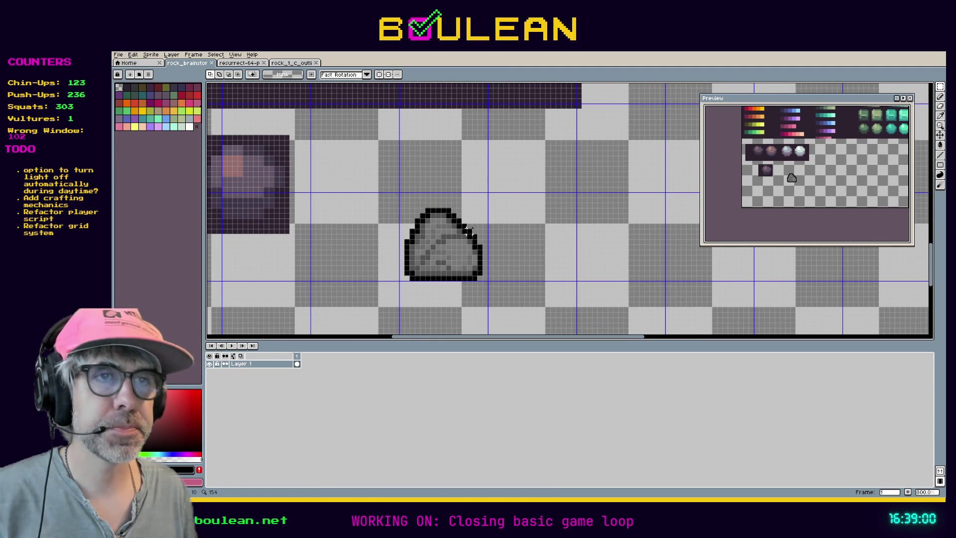
scroll(330, 208, up, 1)
scroll(337, 209, down, 2)
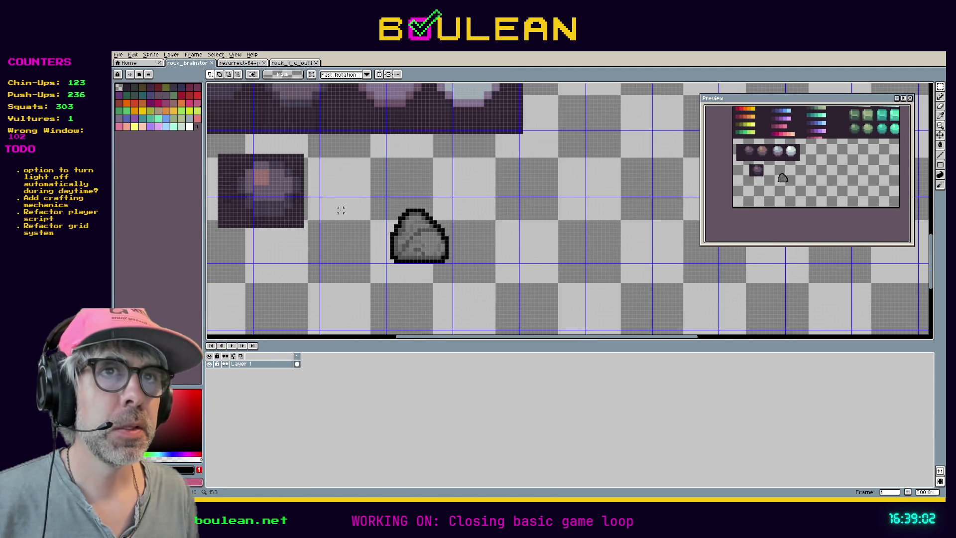
scroll(340, 210, down, 1)
Load resurrect_64_palette from the palette presets by searching 'res'
click(139, 75)
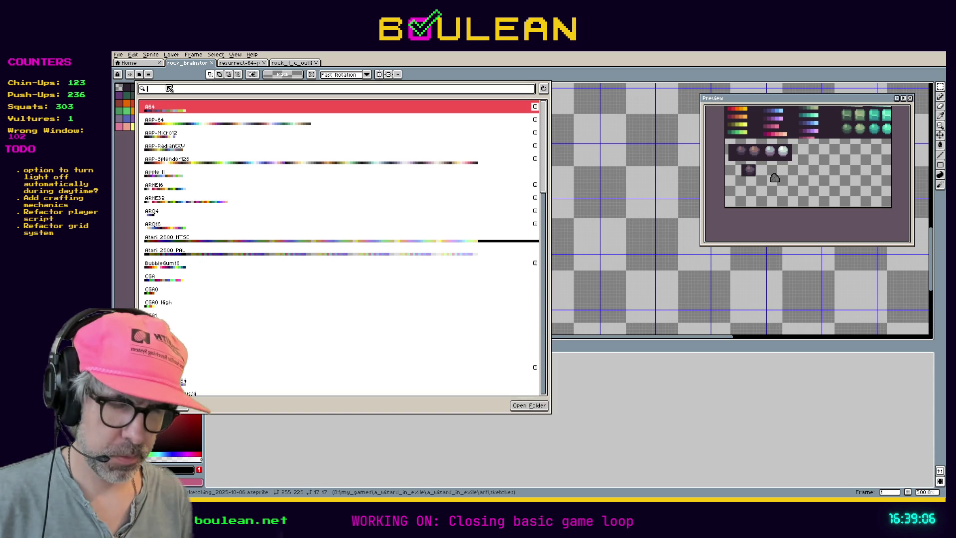
text(res)
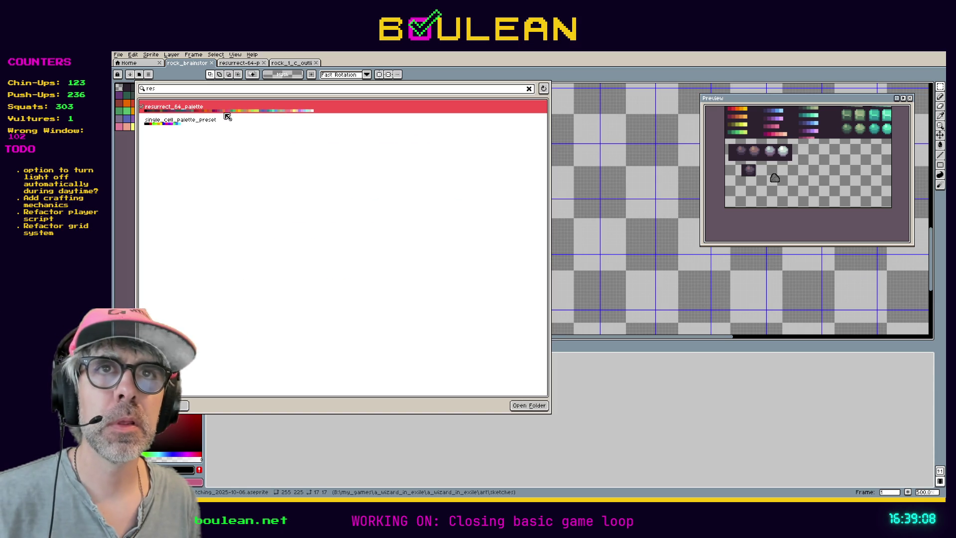
click(225, 114)
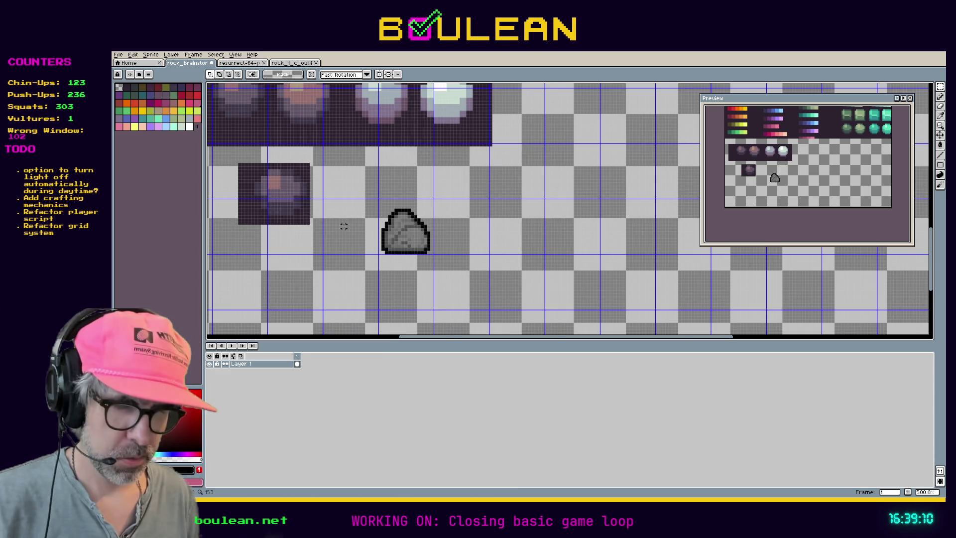
scroll(333, 222, up, 4)
key(i)
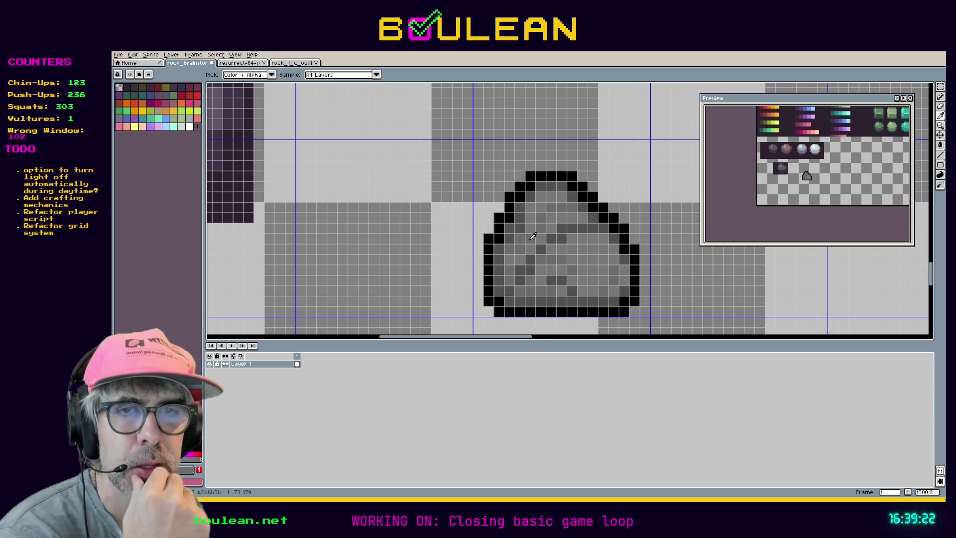
Pencil a rough dark purple circular outline on the empty area right of the rock
scroll(446, 193, down, 4)
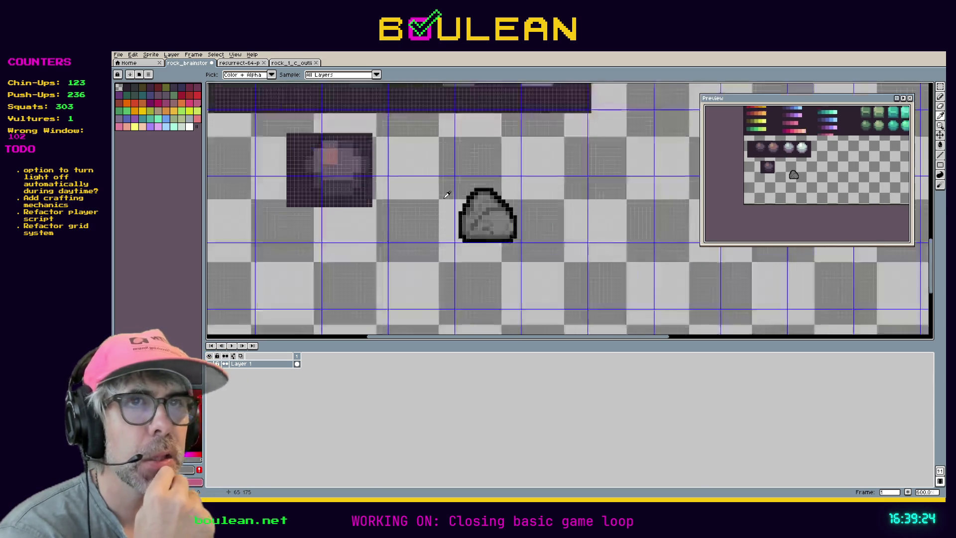
scroll(446, 193, down, 2)
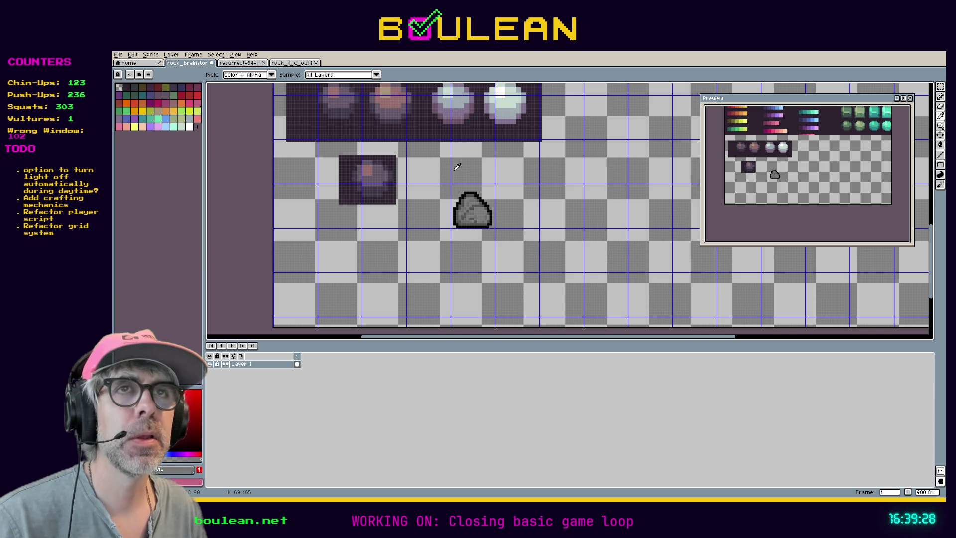
scroll(492, 219, up, 3)
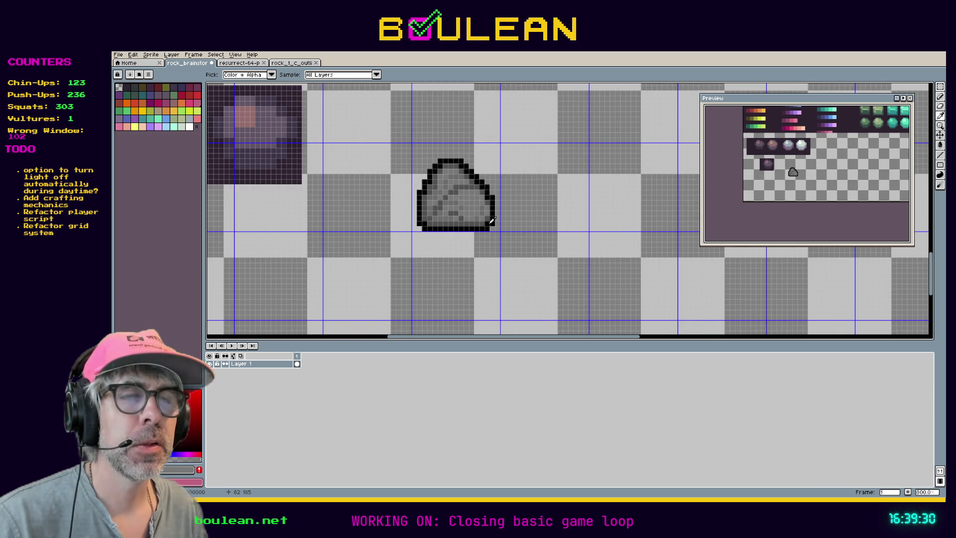
scroll(447, 192, down, 2)
scroll(399, 149, down, 1)
scroll(396, 141, down, 1)
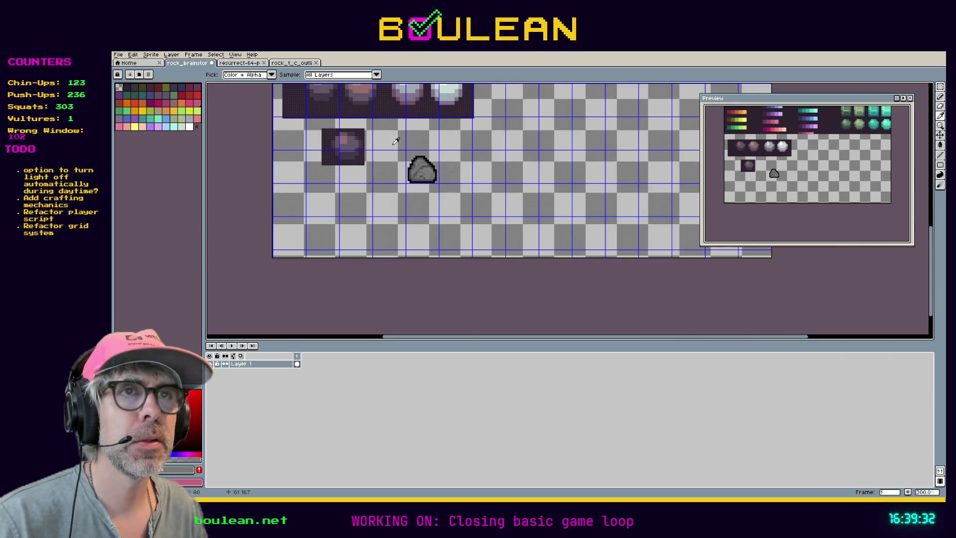
drag(396, 142, 404, 209)
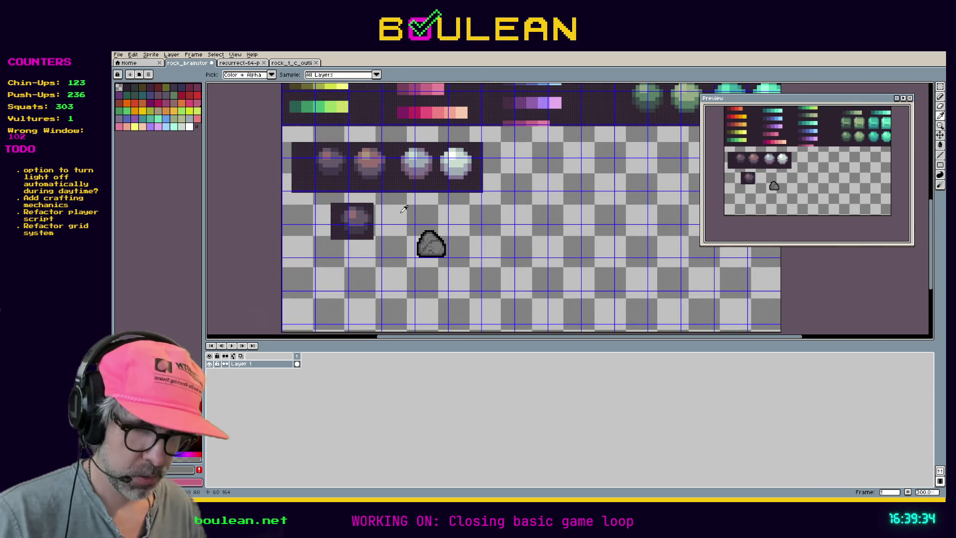
key(m)
scroll(429, 184, up, 3)
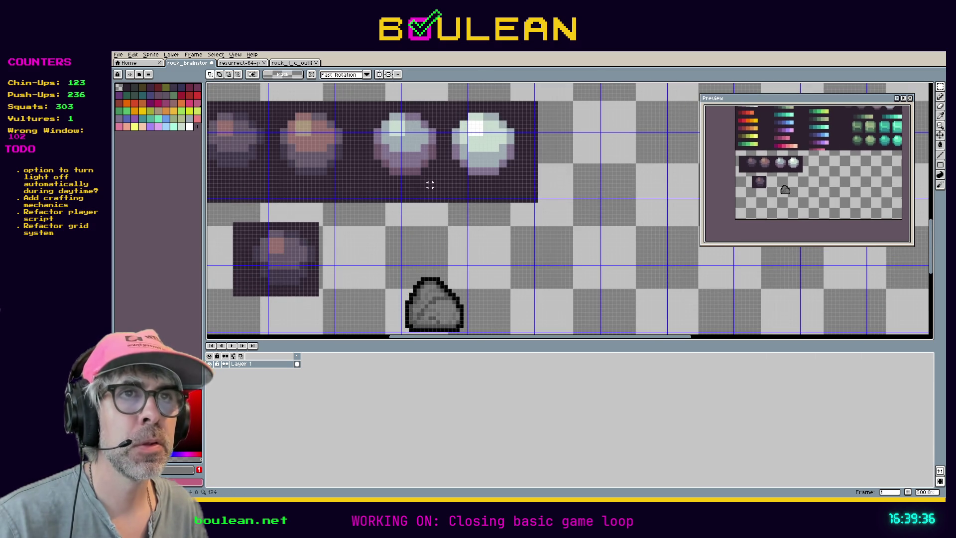
key(i)
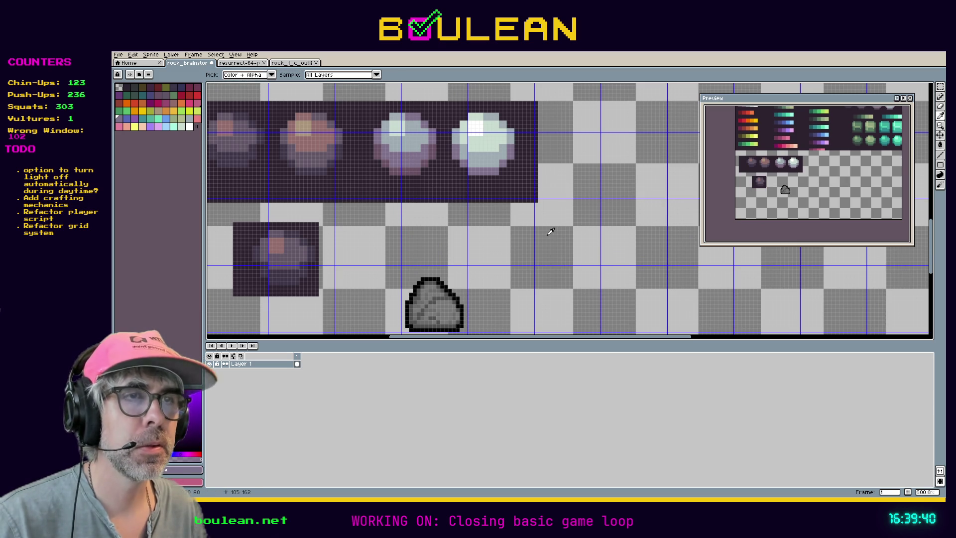
key(b)
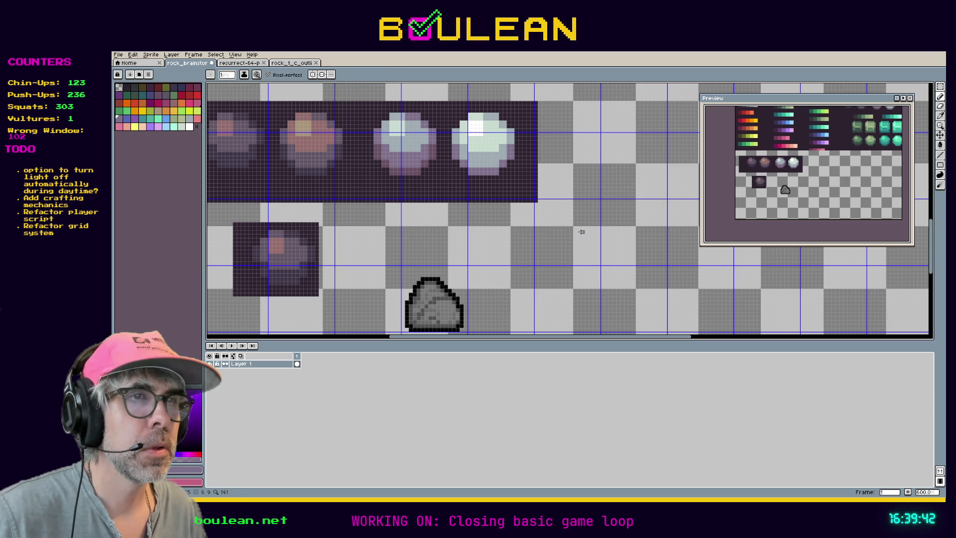
mouse_move(582, 239)
mouse_down()
mouse_move(563, 233)
mouse_move(558, 259)
mouse_move(578, 262)
mouse_move(585, 249)
mouse_up()
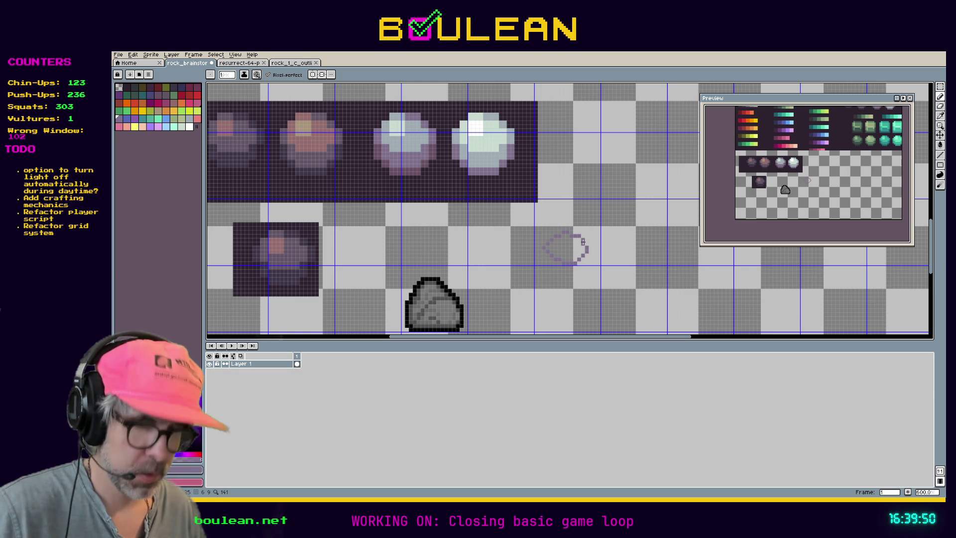
Redraw the purple oval outline and bucket-fill it solid with Contiguous enabled
key(ctrl+z)
mouse_move(577, 230)
mouse_down()
mouse_move(545, 242)
mouse_move(568, 259)
mouse_move(591, 244)
mouse_up()
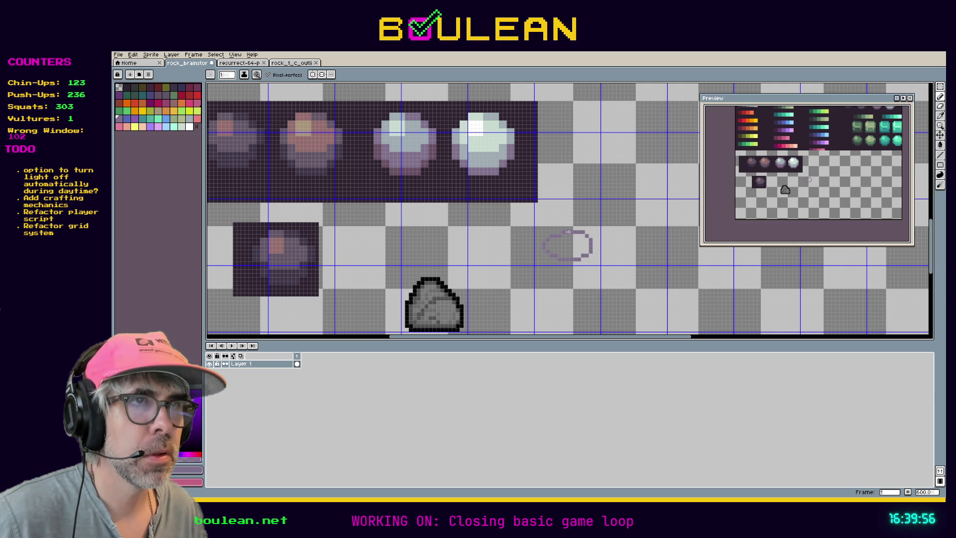
key(g)
click(567, 244)
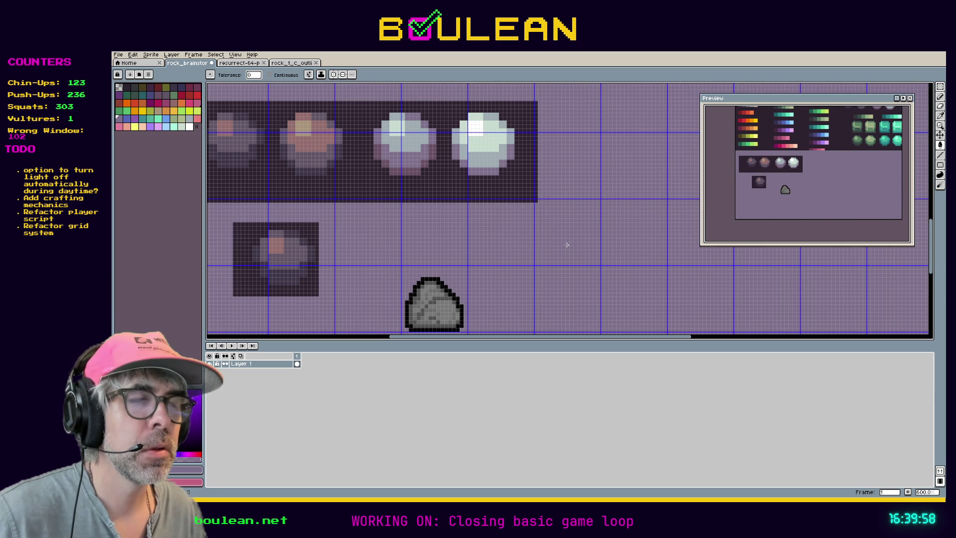
key(ctrl+z)
click(269, 74)
click(575, 248)
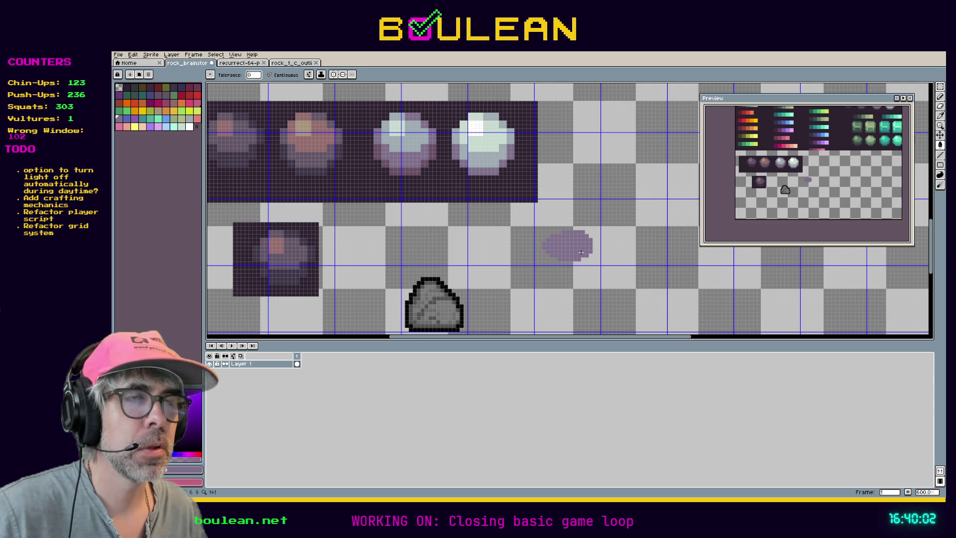
scroll(591, 247, up, 1)
scroll(591, 248, down, 1)
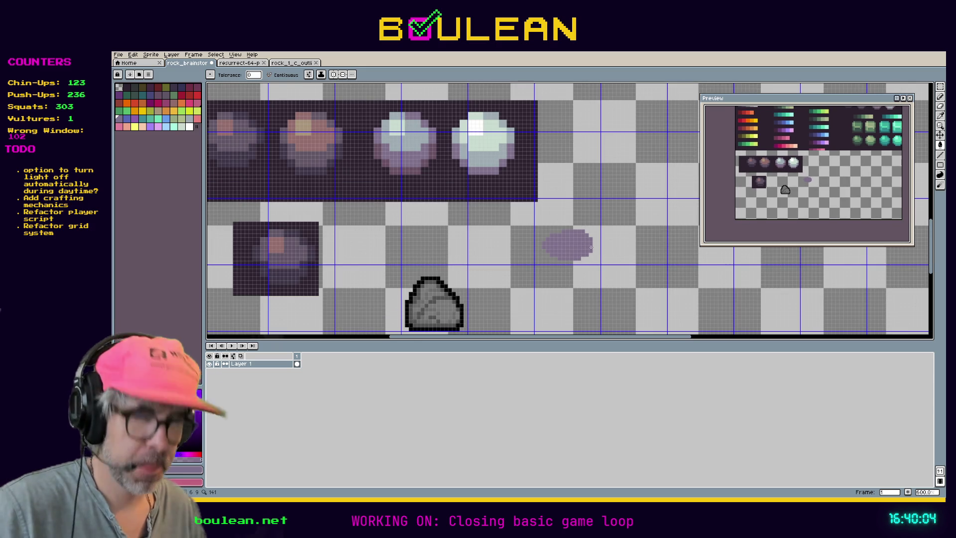
Pick a darker purple and pencil it along the oval's bottom edge
key(i)
click(416, 166)
key(g)
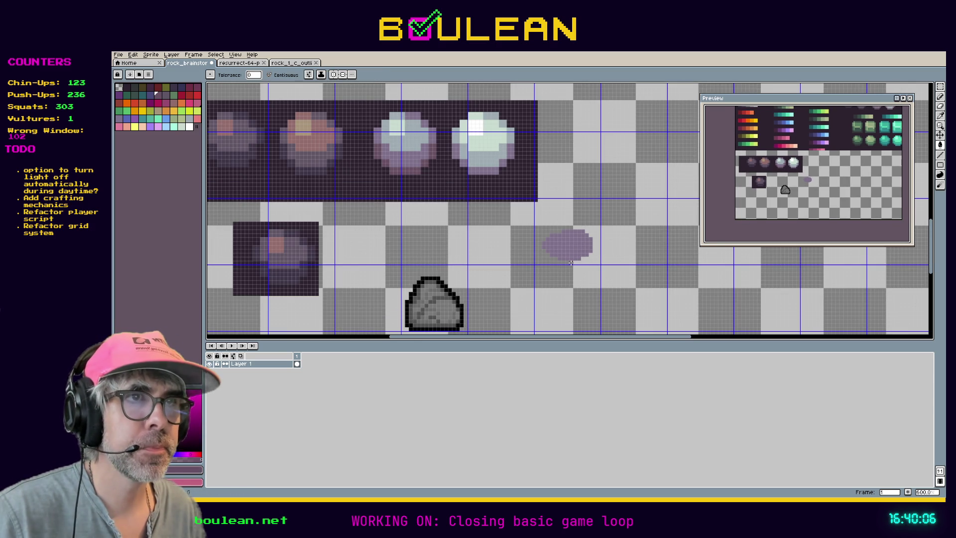
click(565, 259)
key(ctrl+z)
key(b)
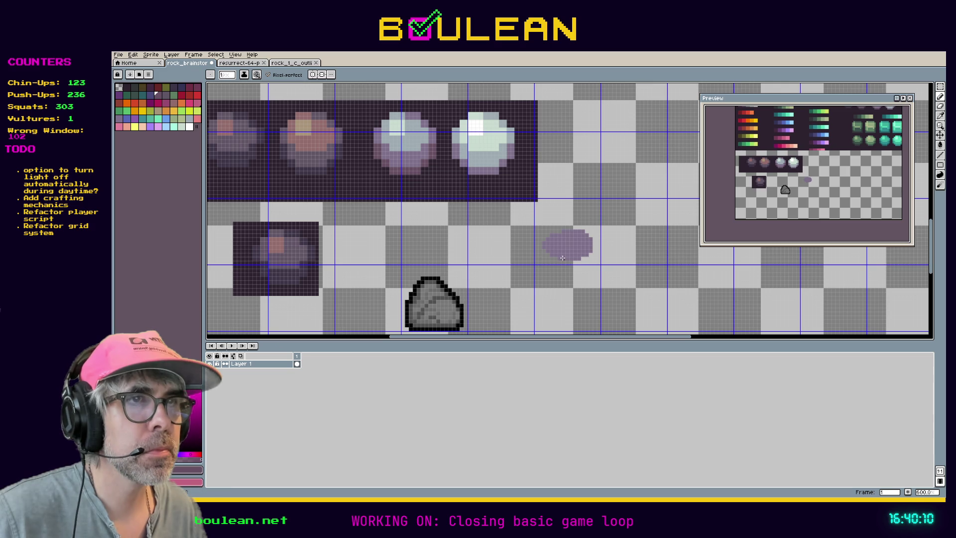
drag(565, 258, 572, 260)
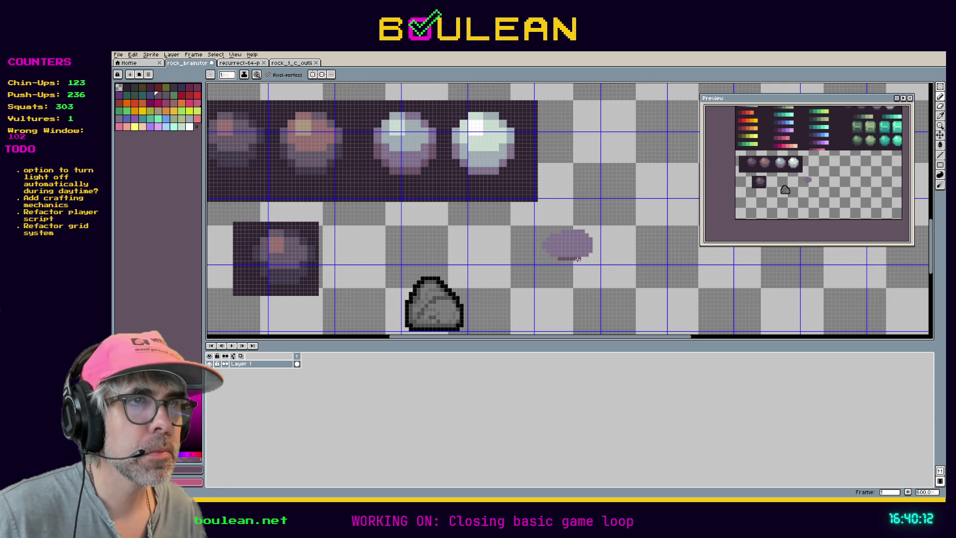
scroll(578, 259, up, 1)
drag(590, 256, 582, 255)
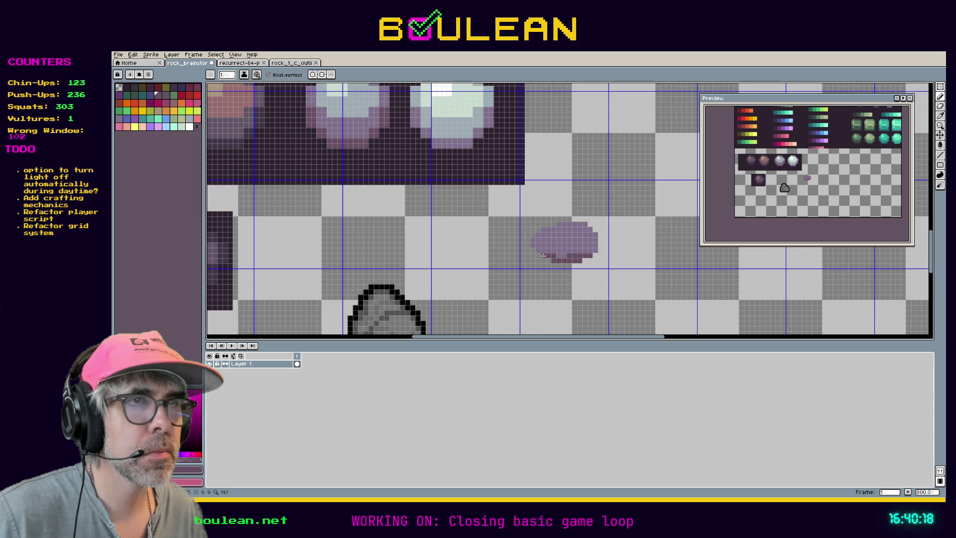
scroll(539, 233, down, 1)
key(i)
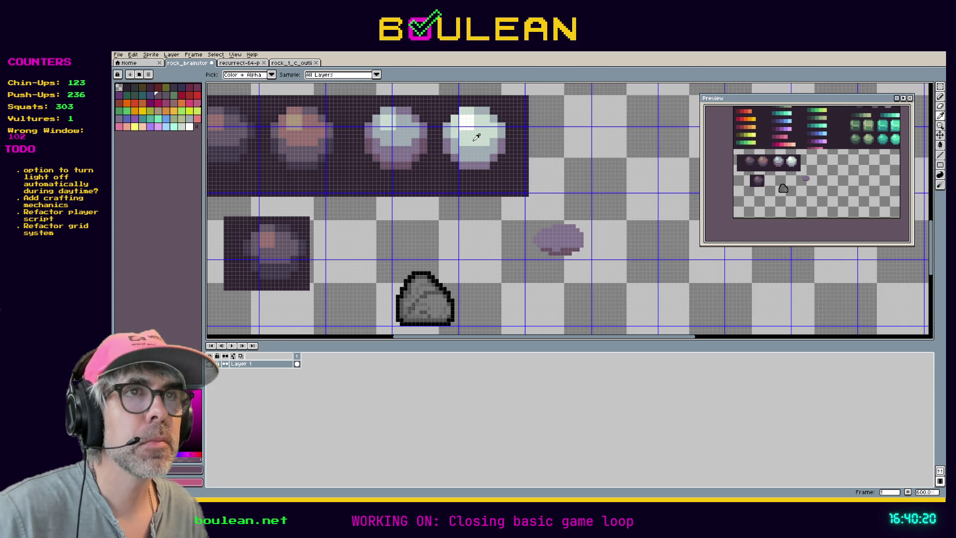
right_click(264, 365)
Add Layer 2 and move it beneath Layer 1
mouse_move(276, 377)
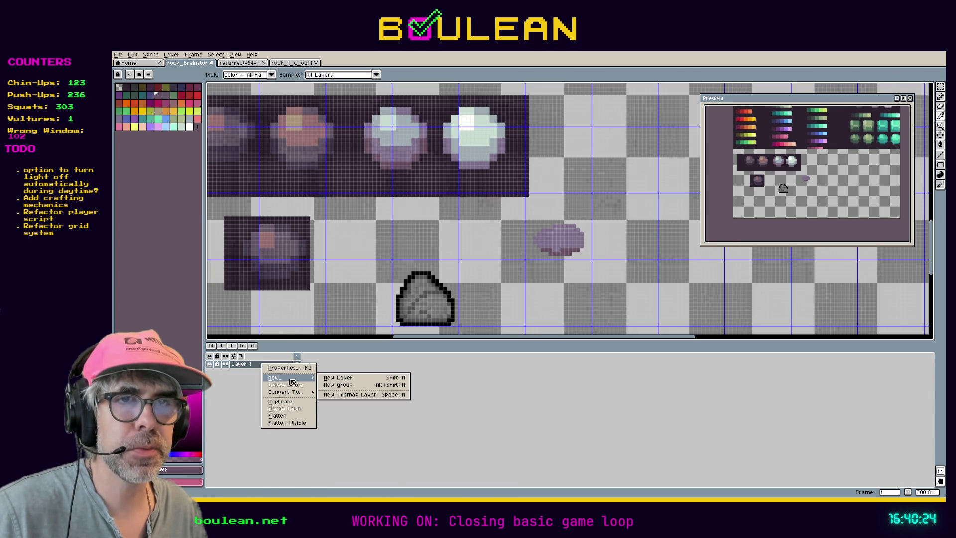
click(323, 381)
drag(248, 366, 256, 380)
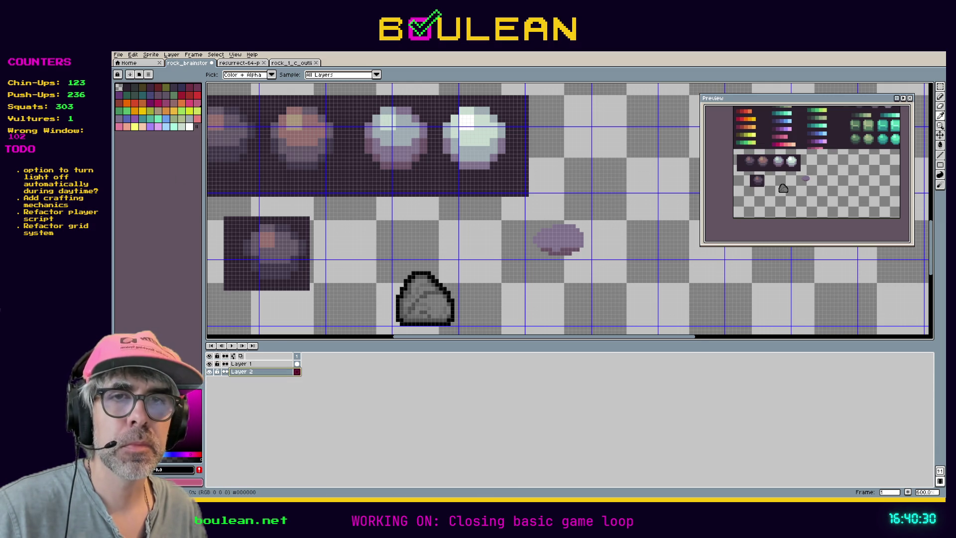
Flood-fill Layer 2 as a backdrop, ending with a dark teal
key(g)
click(675, 273)
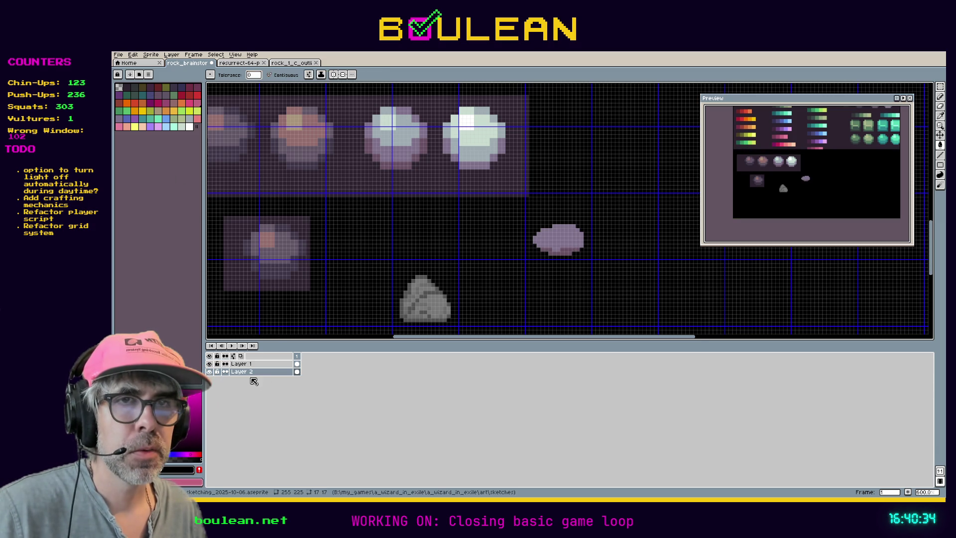
click(150, 118)
click(602, 287)
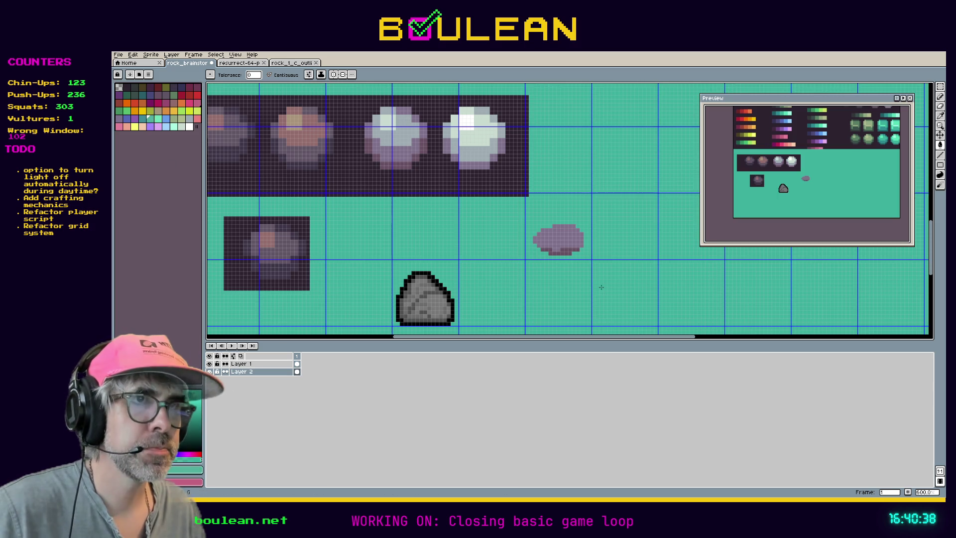
click(142, 118)
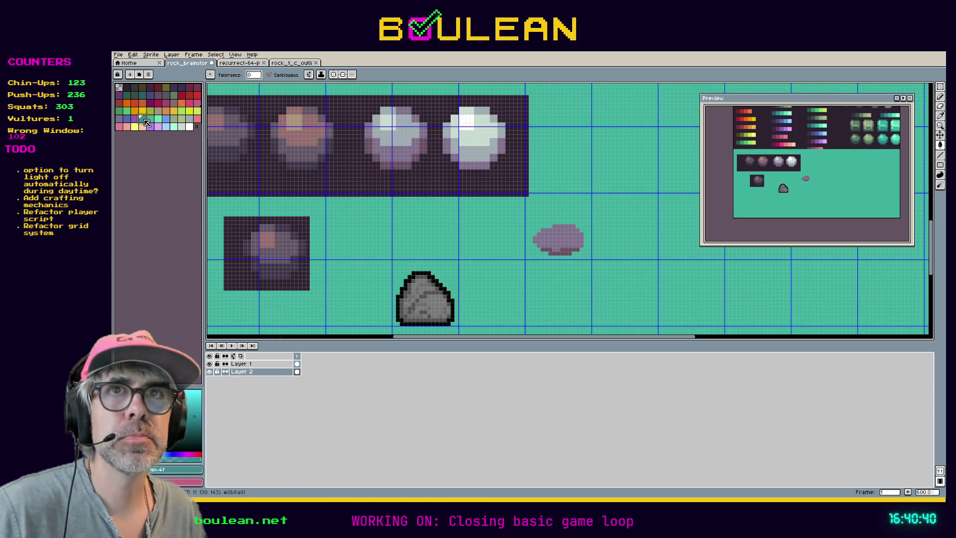
click(480, 244)
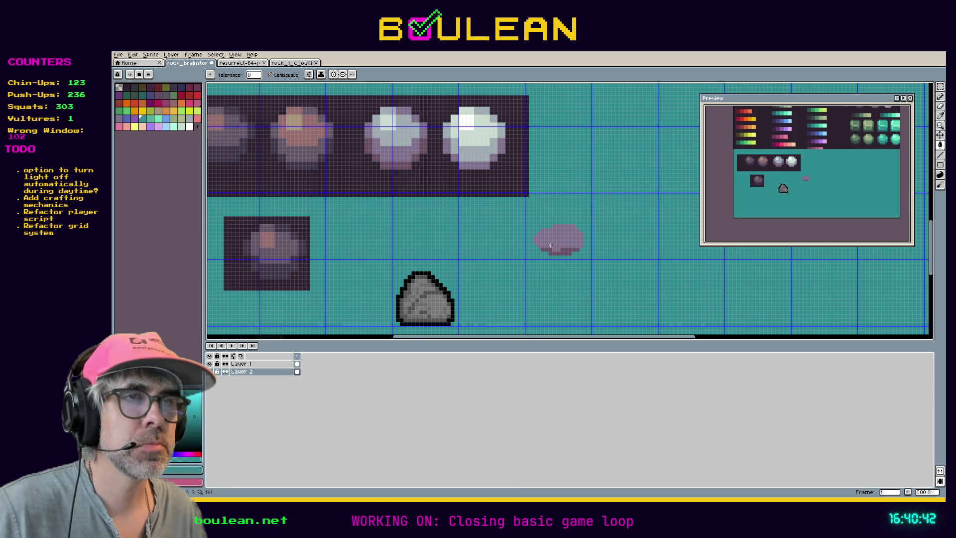
Hide the teal background layer so transparency shows behind the sprites
scroll(550, 244, up, 1)
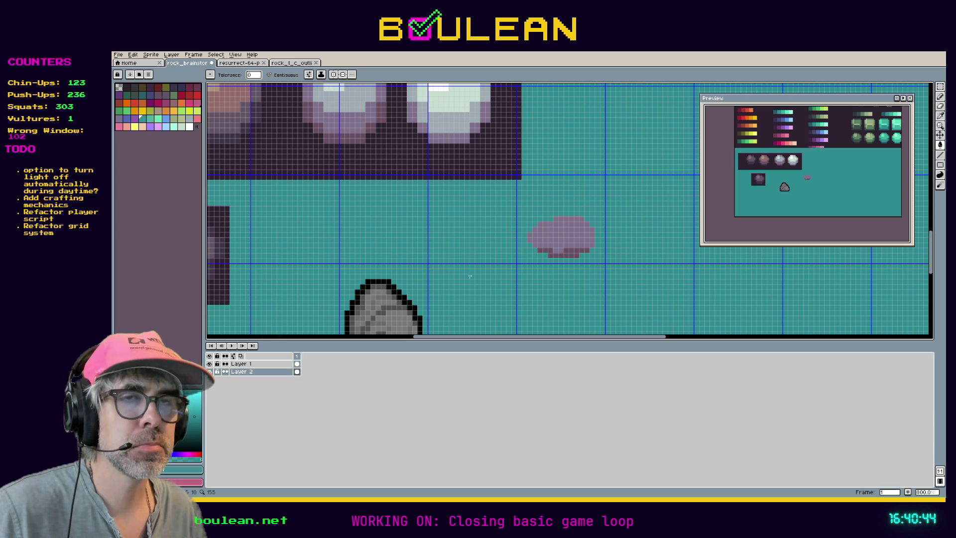
click(209, 371)
key(i)
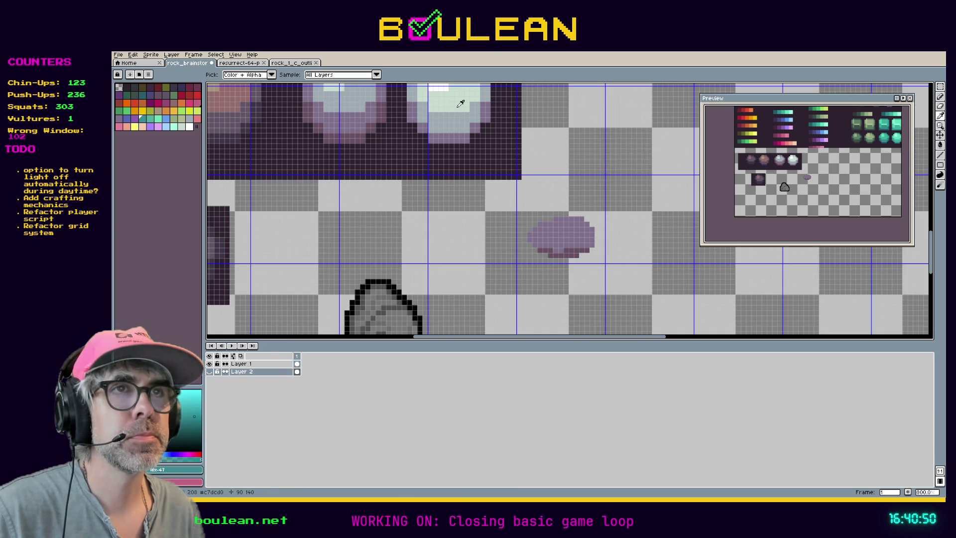
With the pencil active, select Layer 1 for painting on the purple blob
scroll(448, 107, down, 2)
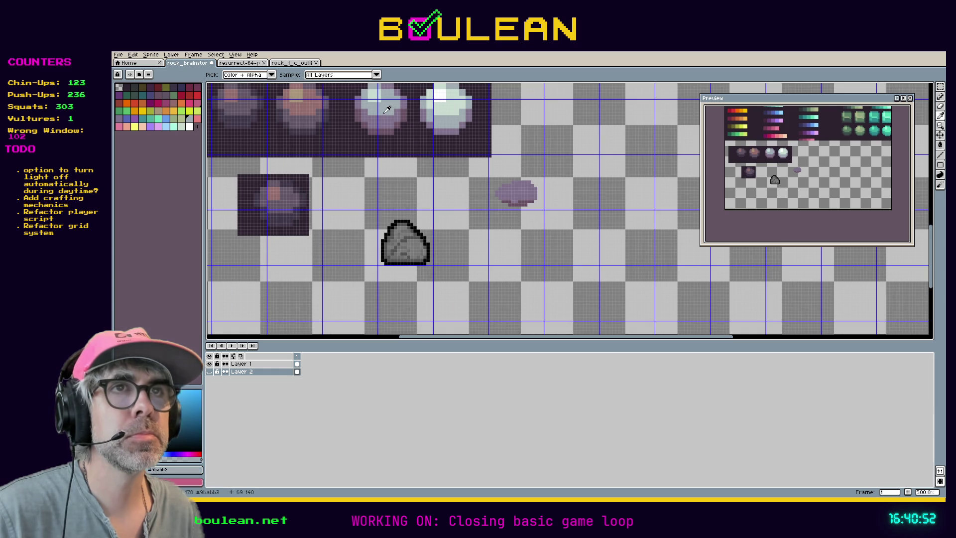
scroll(498, 165, up, 2)
key(b)
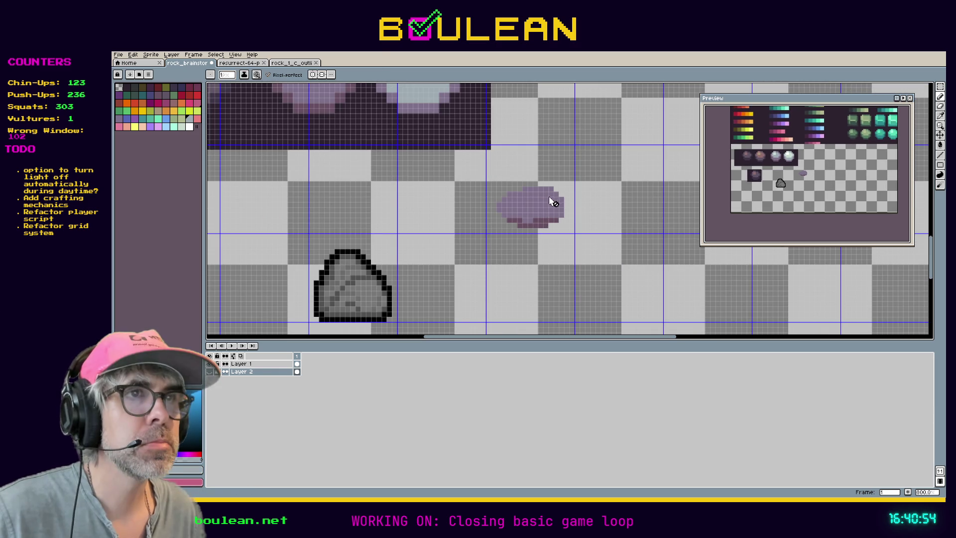
click(267, 366)
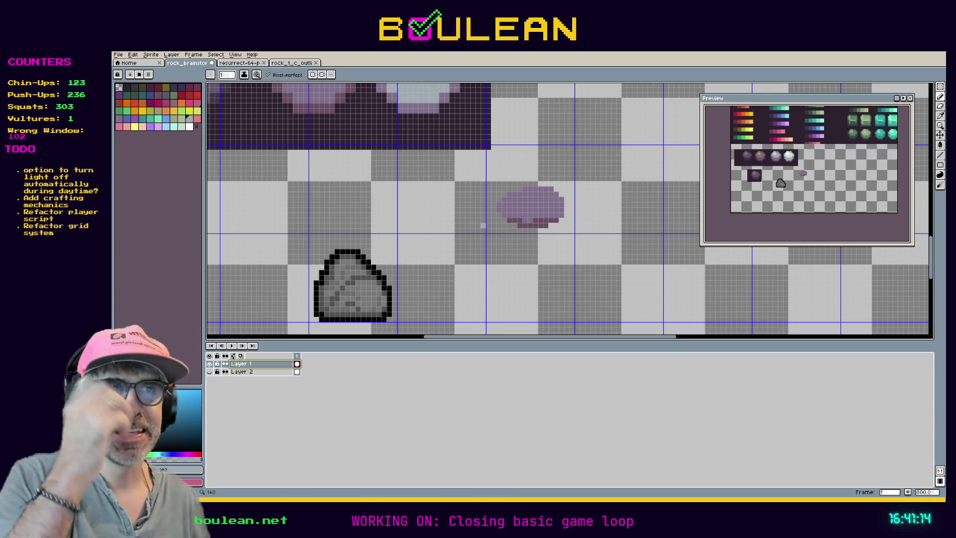
Lighten pixels along the blob's top edge and flood-fill the blob light blue-grey
scroll(546, 204, up, 3)
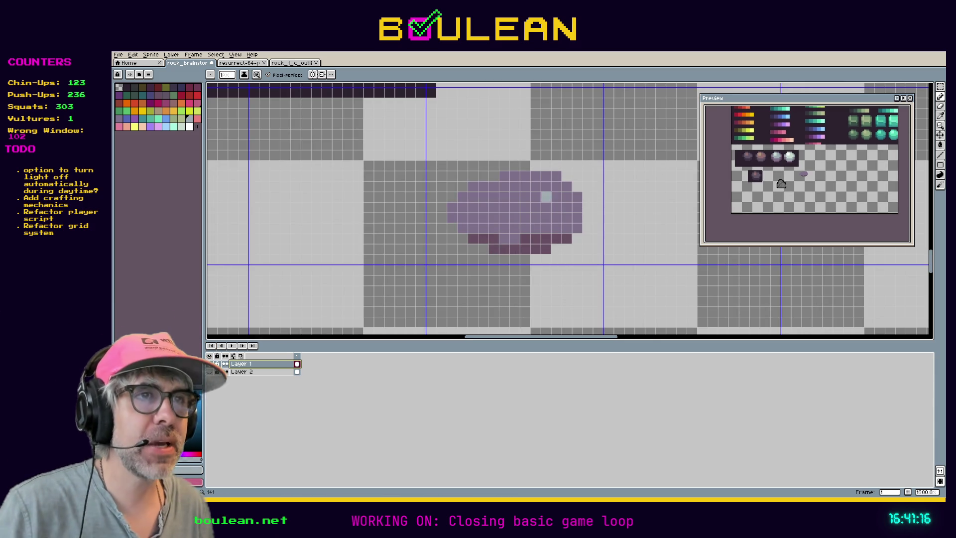
mouse_move(533, 179)
mouse_down()
mouse_move(503, 177)
mouse_move(507, 186)
mouse_move(471, 186)
mouse_move(468, 198)
mouse_move(548, 176)
mouse_move(565, 187)
mouse_move(541, 192)
mouse_up()
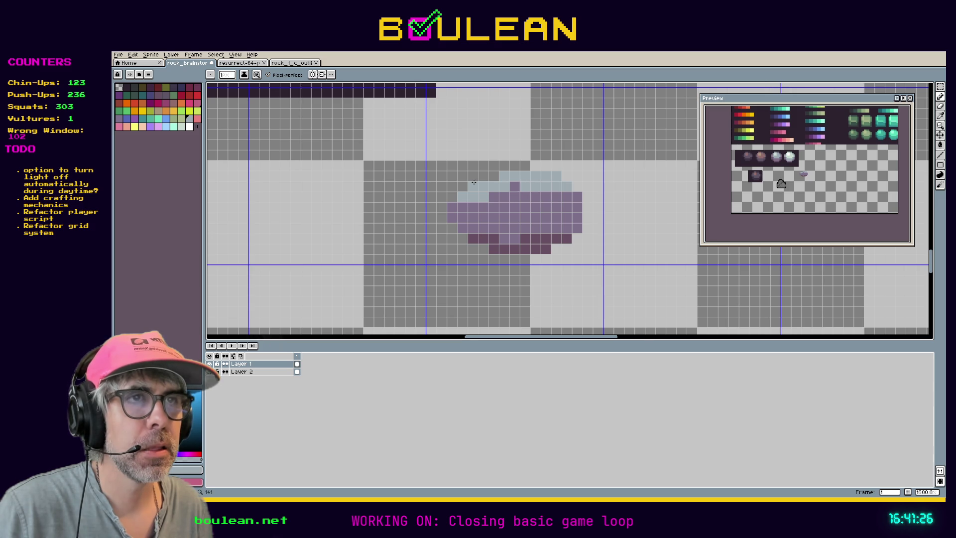
scroll(423, 168, down, 3)
scroll(423, 168, up, 2)
scroll(423, 168, left, 2)
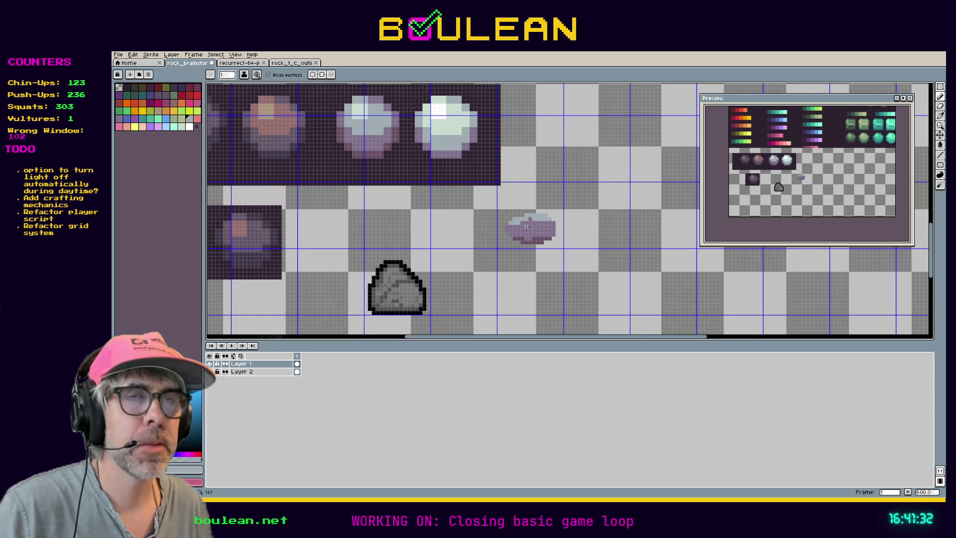
key(g)
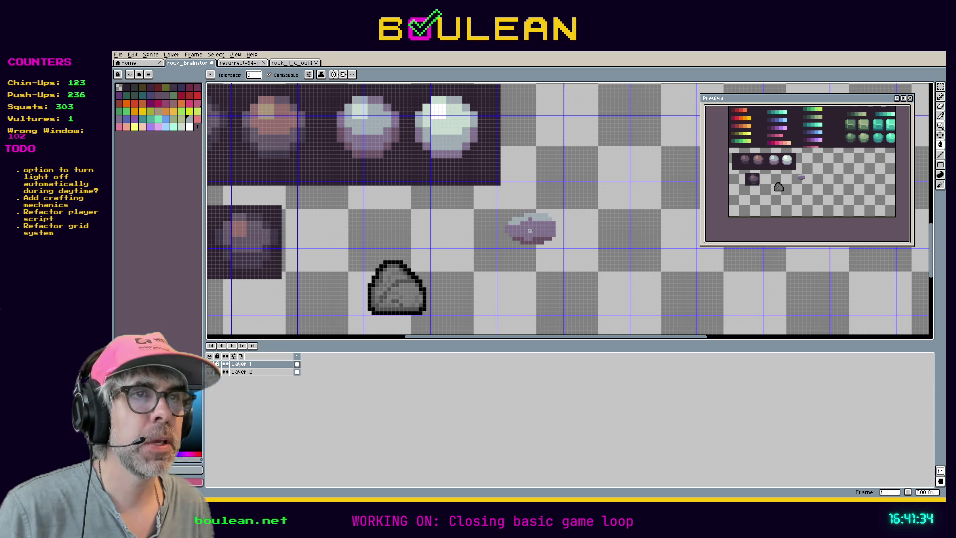
click(530, 230)
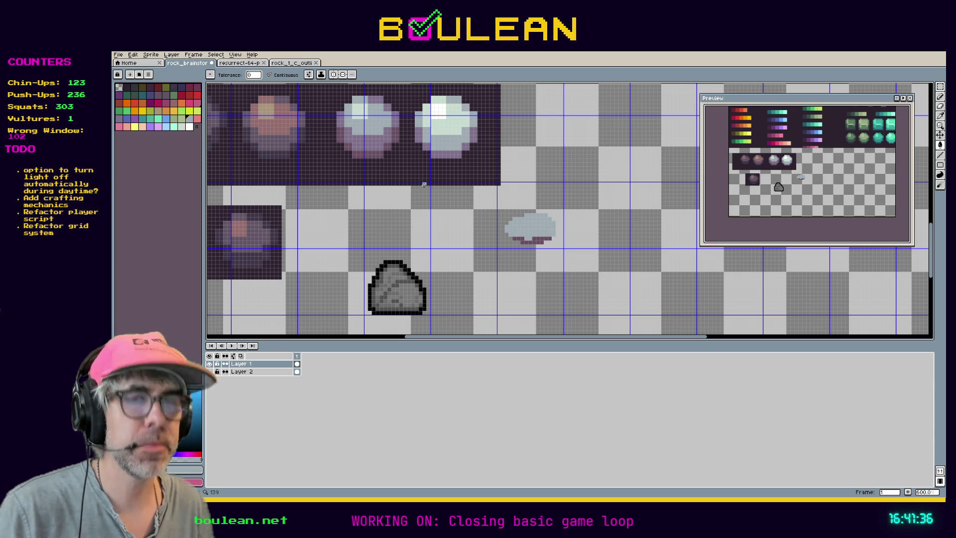
Try a purple stroke along the blob's top, then undo back to the purple blob
key(i)
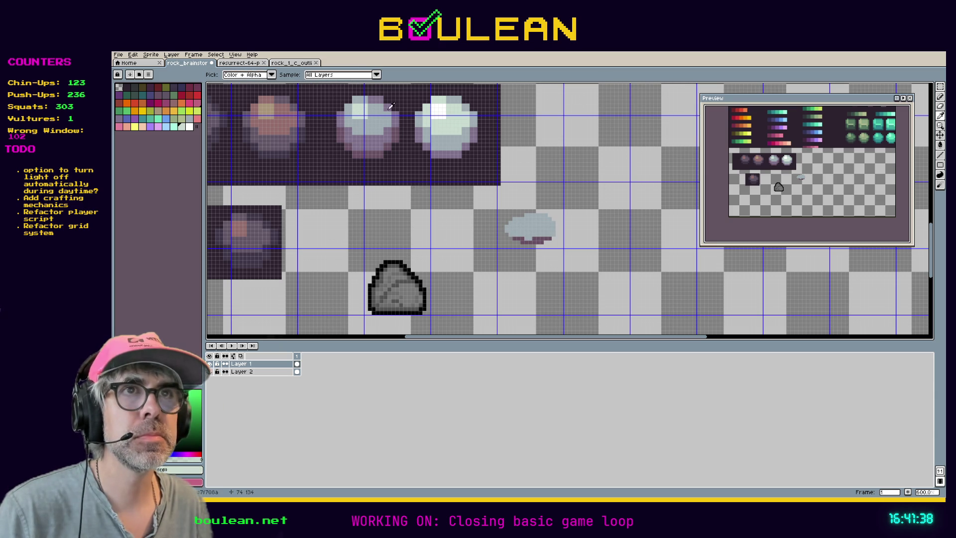
key(b)
scroll(517, 215, up, 3)
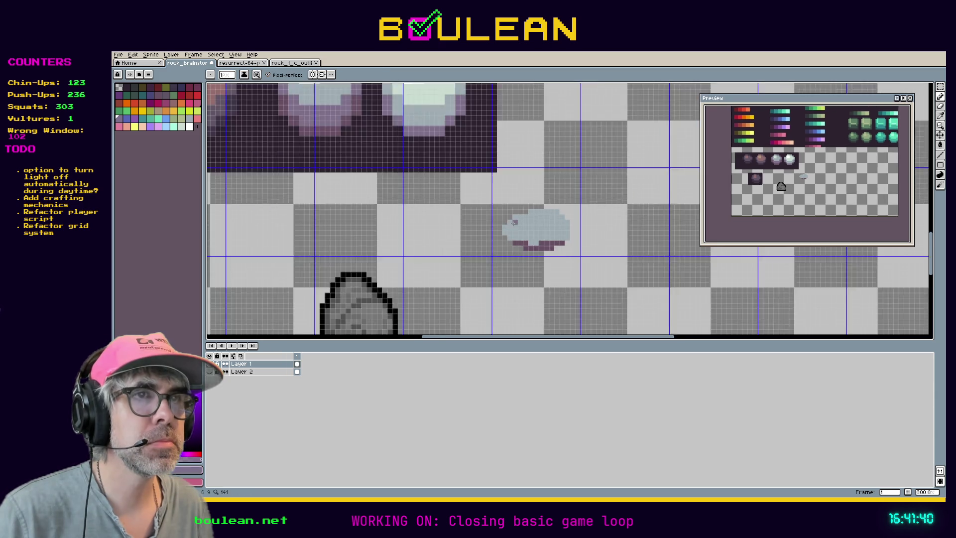
drag(516, 215, 580, 206)
key(v)
key(ctrl+z)
key(ctrl+z)
key(ctrl+z)
key(b)
scroll(554, 204, down, 3)
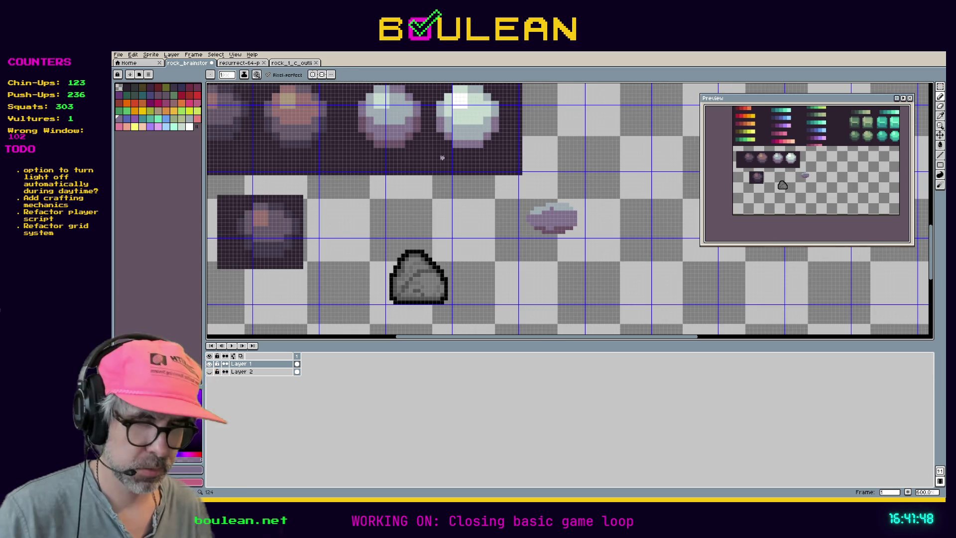
Repaint the blob's top-edge pixels and light top strip purple
key(i)
scroll(552, 219, up, 6)
scroll(560, 212, down, 2)
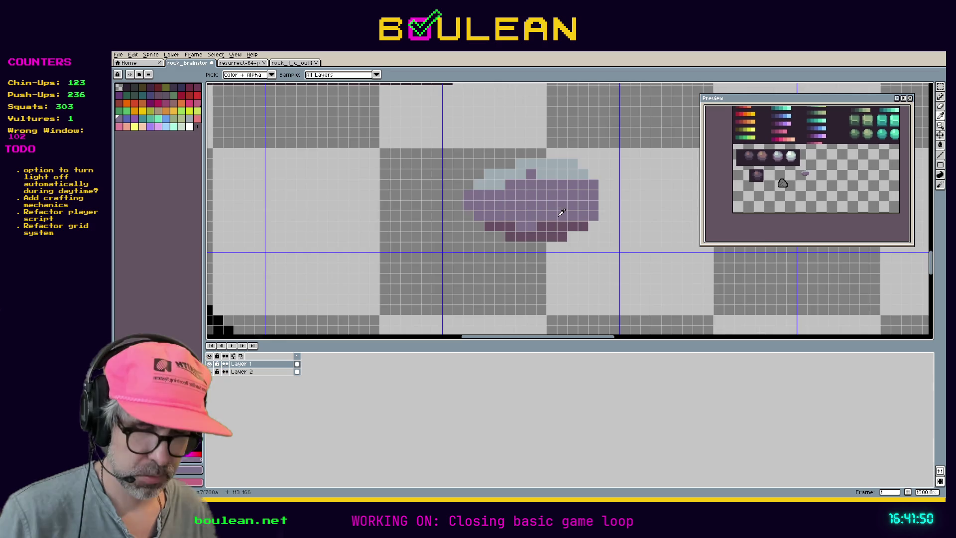
key(b)
click(551, 176)
click(541, 175)
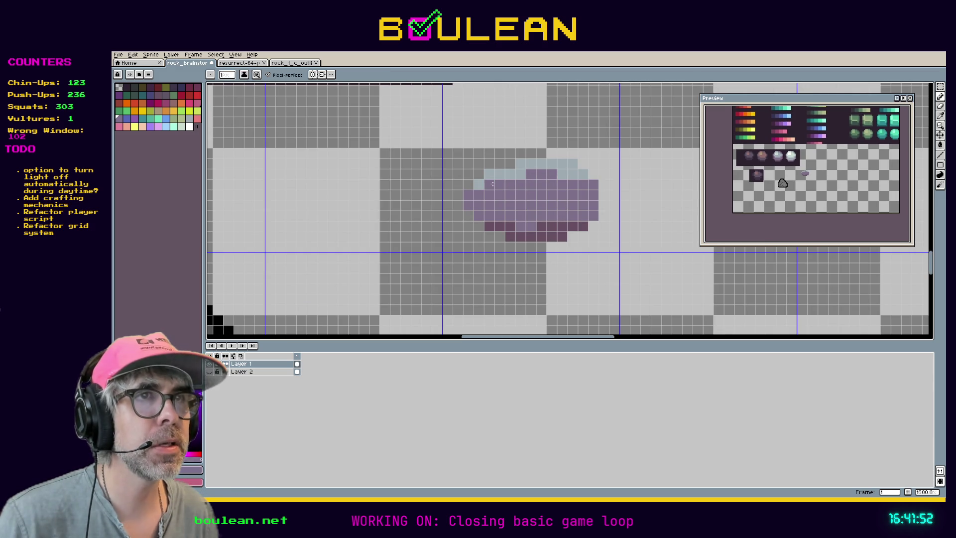
key(g)
click(510, 175)
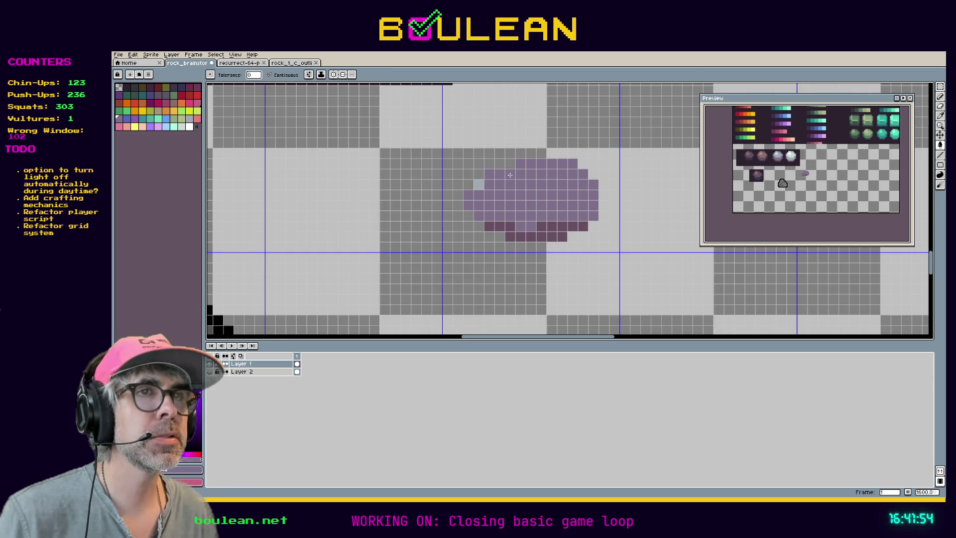
click(479, 184)
scroll(418, 204, down, 4)
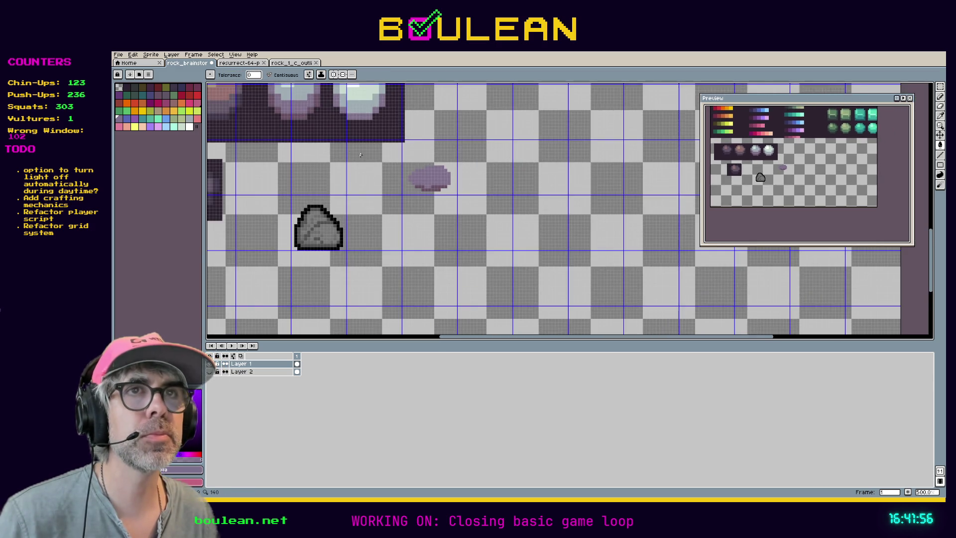
drag(417, 204, 419, 208)
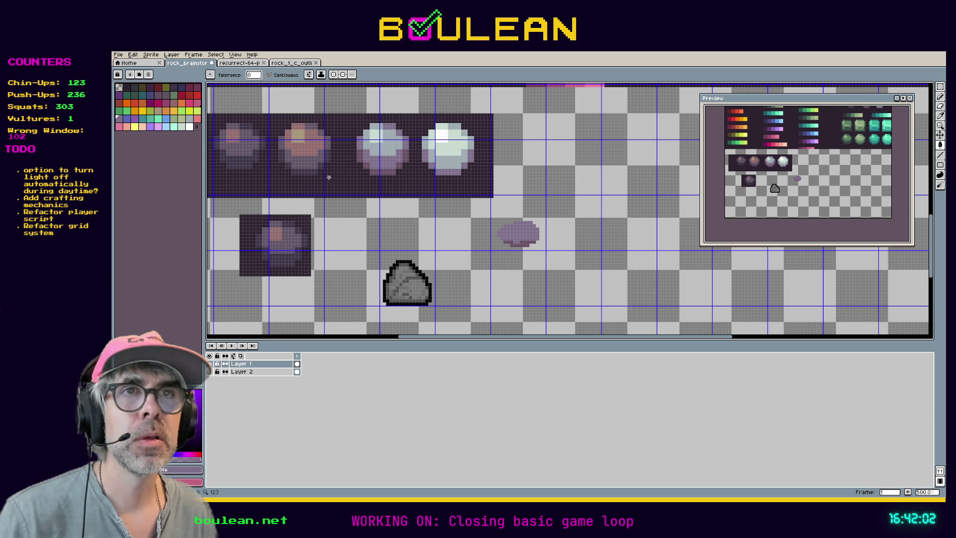
Try a darker purple bottom fill and lighter top row, then undo both
click(525, 244)
alt+click(379, 175)
click(515, 235)
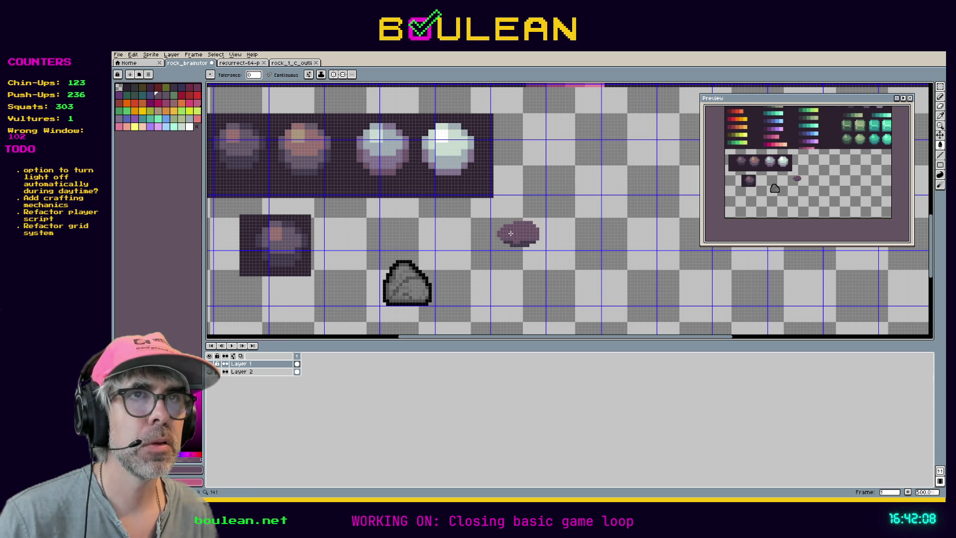
key(i)
scroll(518, 231, up, 4)
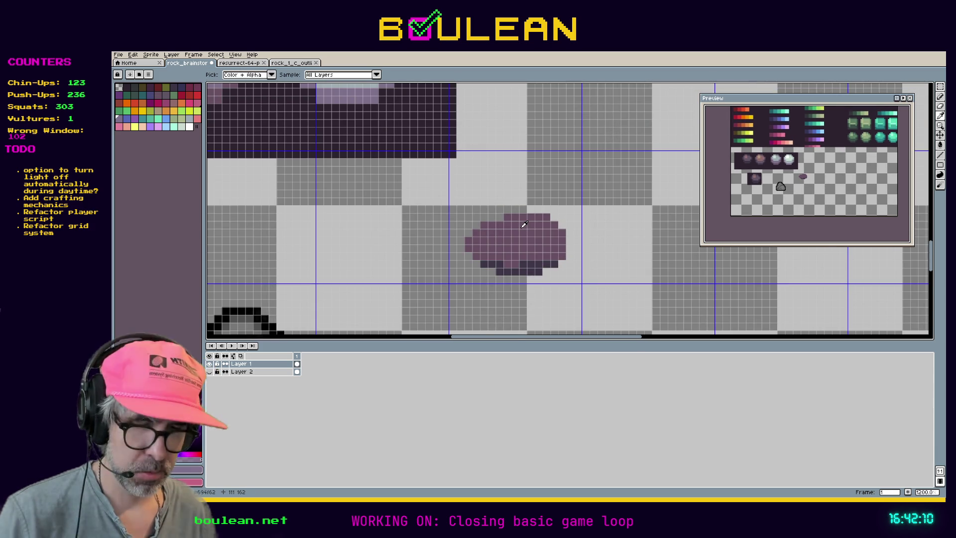
key(b)
drag(542, 217, 505, 214)
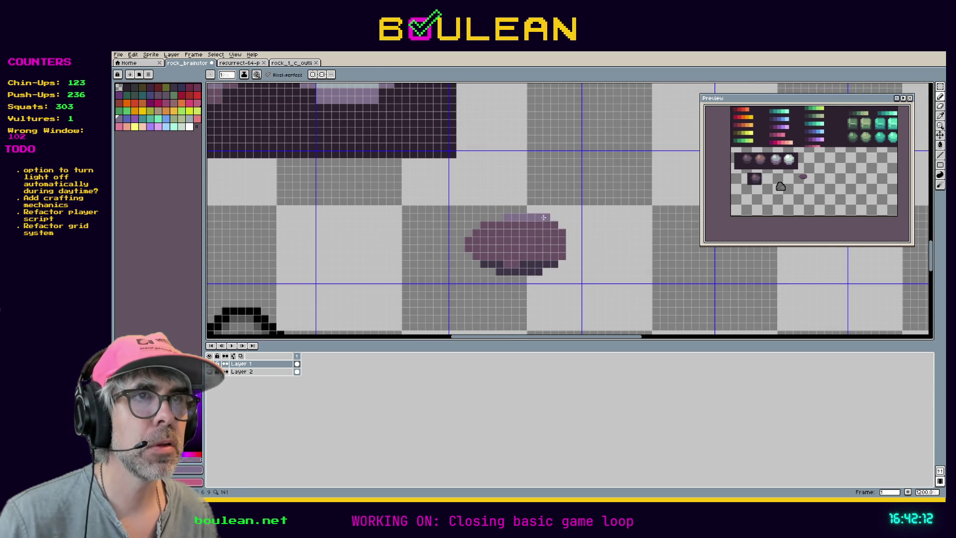
key(ctrl+z)
key(ctrl+z)
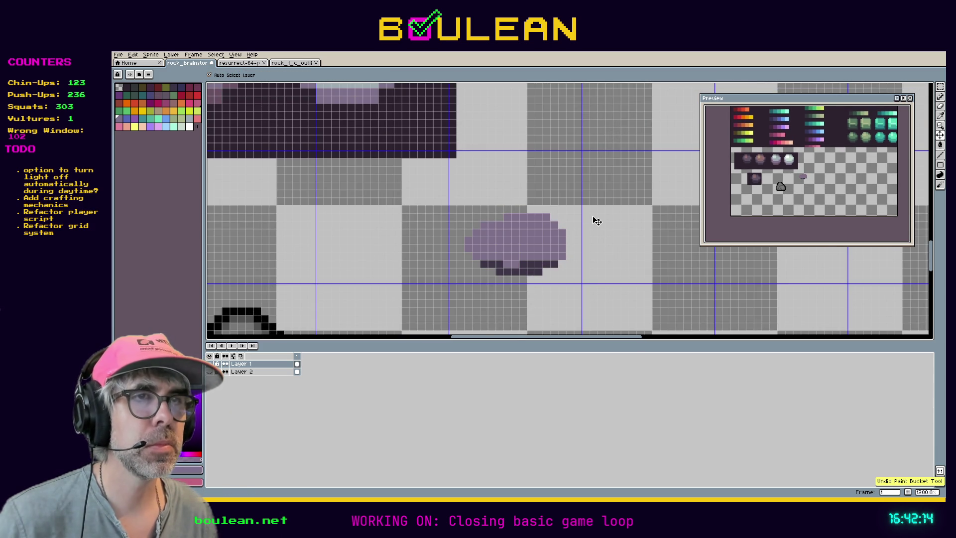
key(ctrl+z)
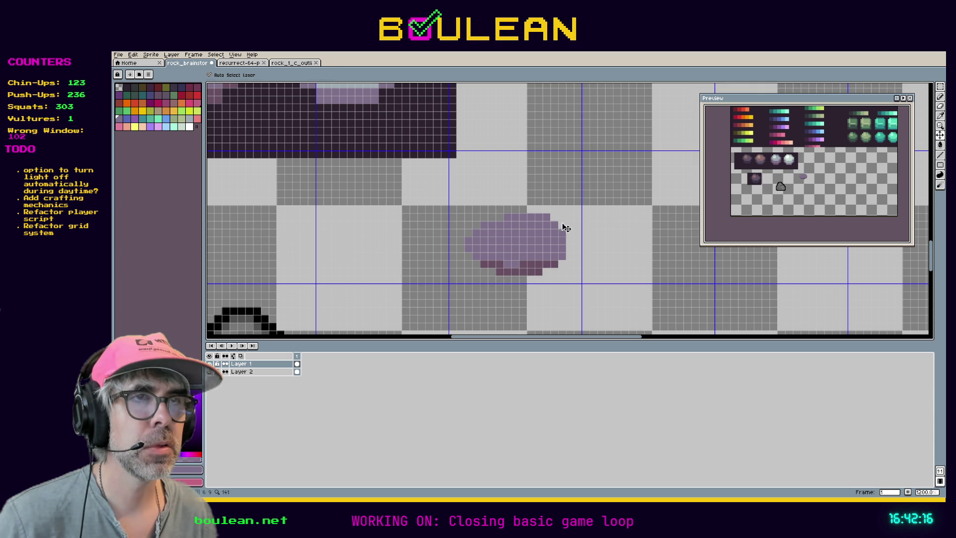
Adjust the current colour's HSV brightness value and hide the pixel grid
click(178, 475)
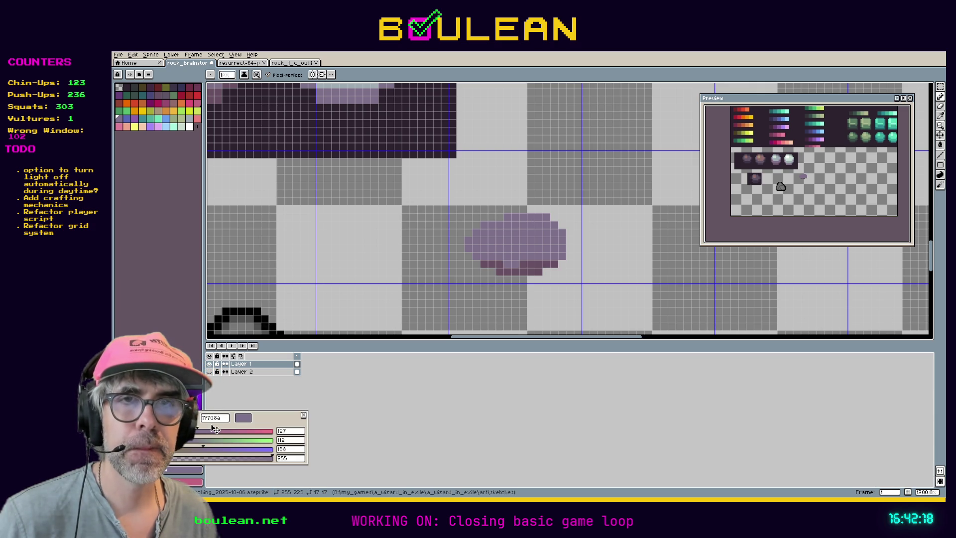
click(145, 418)
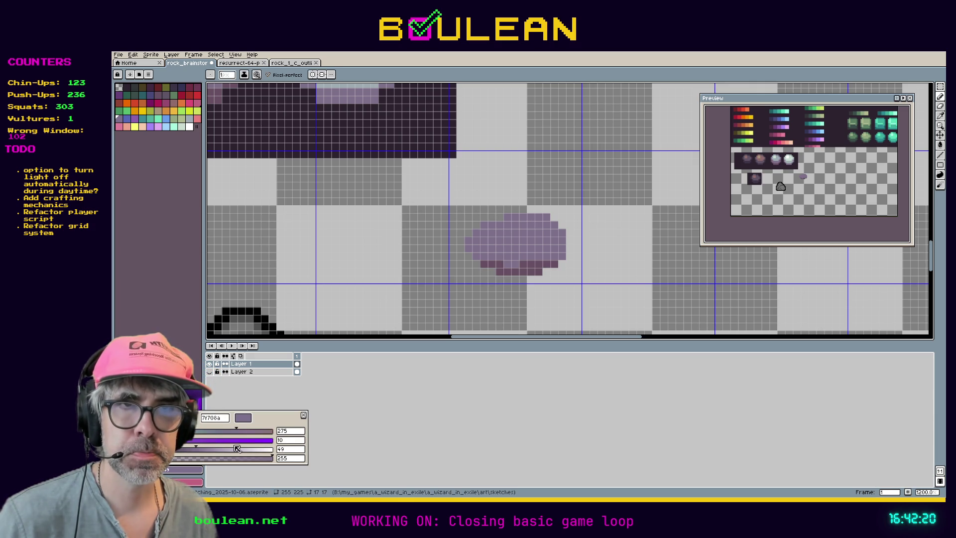
click(290, 449)
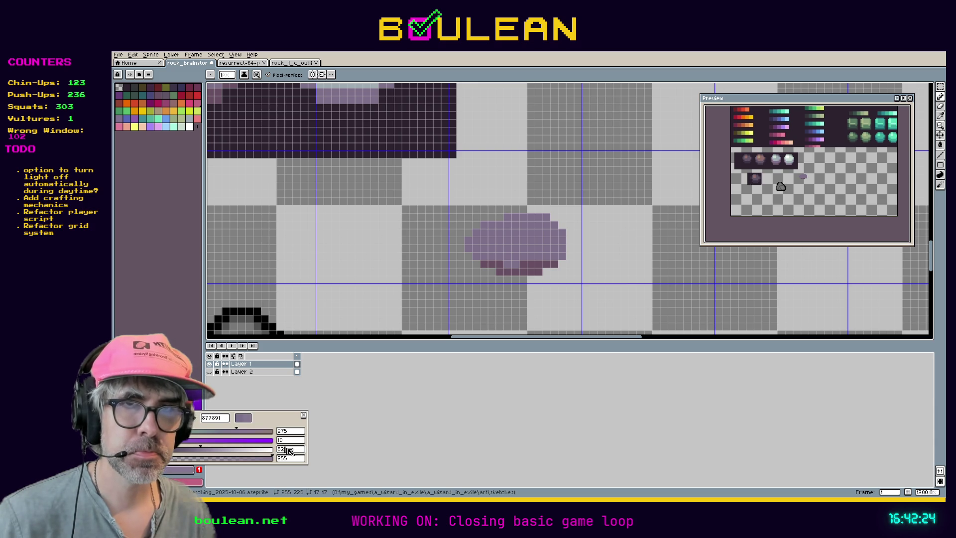
key(Return)
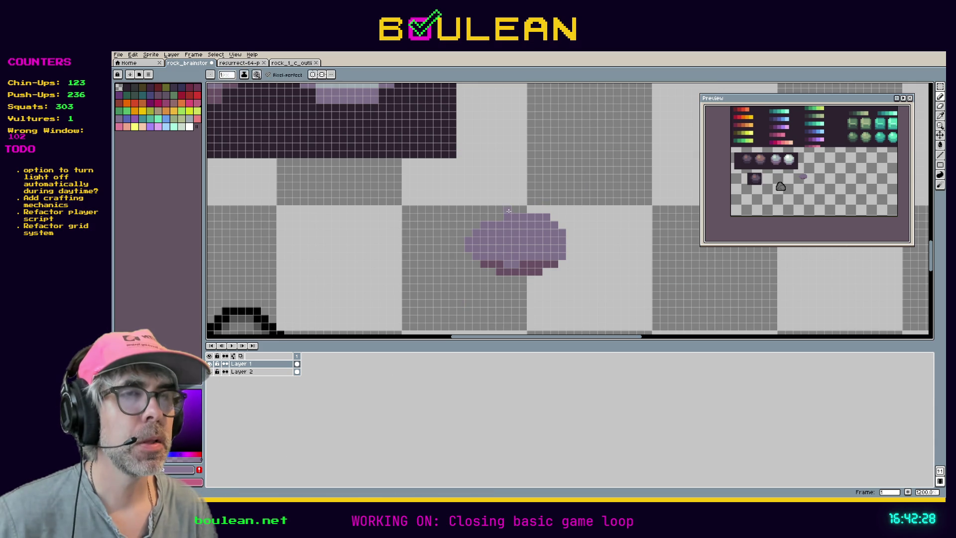
key(ctrl+h)
key(ctrl+h)
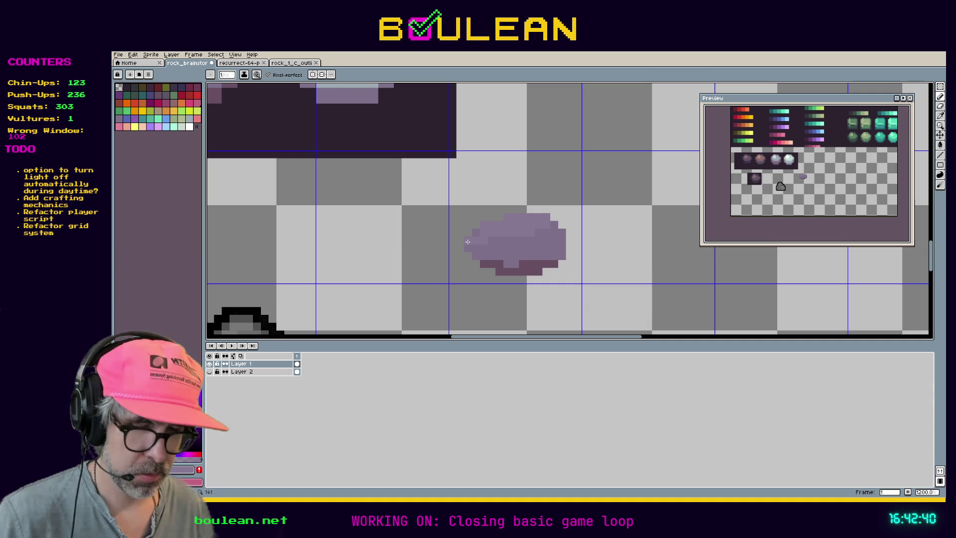
Draw black outline pixels under, up the lower left, and across the top of the rock, erasing strays
key(i)
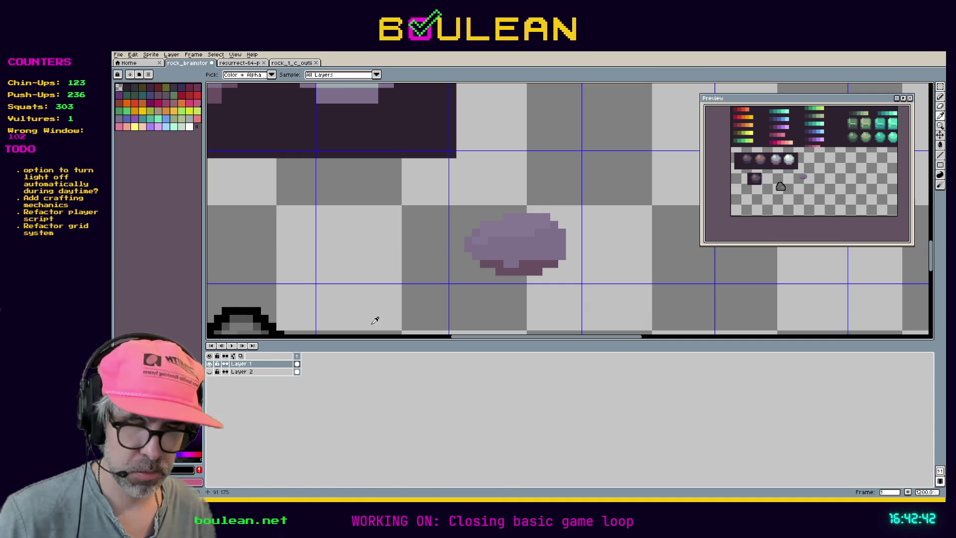
key(b)
drag(546, 280, 484, 281)
click(492, 271)
key(e)
click(484, 280)
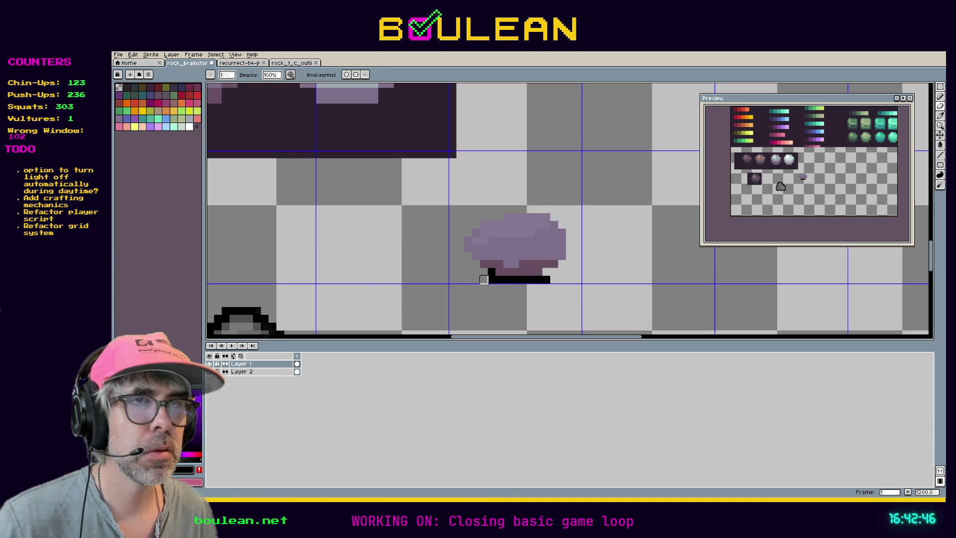
click(492, 280)
key(b)
mouse_move(491, 280)
mouse_down()
mouse_move(459, 253)
mouse_move(459, 235)
mouse_up()
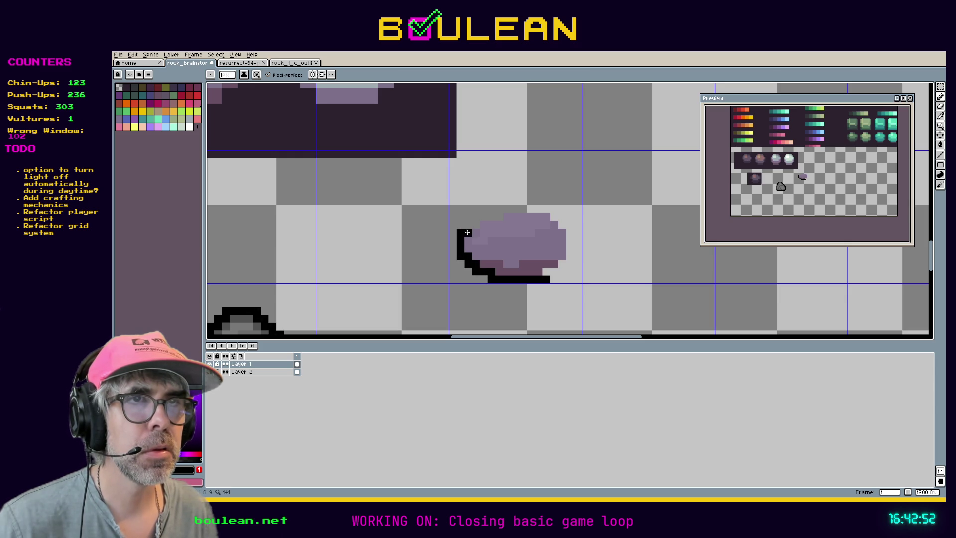
mouse_move(492, 214)
mouse_down()
mouse_move(555, 208)
mouse_move(574, 228)
mouse_move(562, 271)
mouse_up()
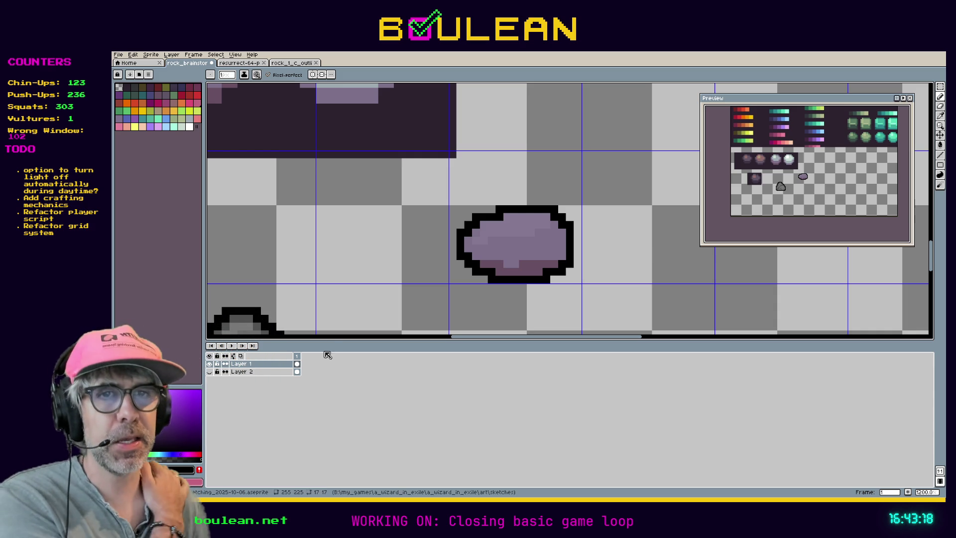
Select the whole outlined rock and move it up about two pixels with the pixel grid shown
key(m)
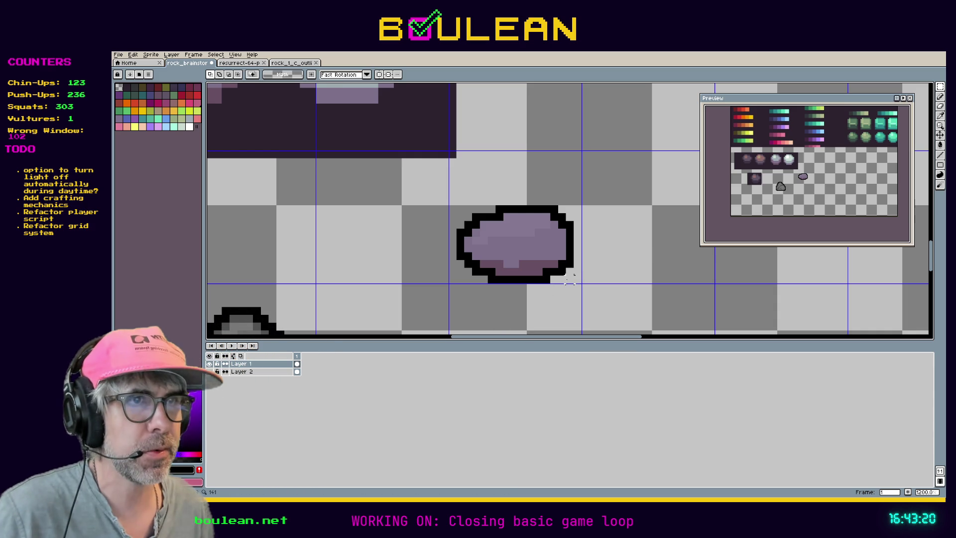
mouse_move(582, 284)
mouse_down()
mouse_move(456, 220)
mouse_move(449, 196)
mouse_up()
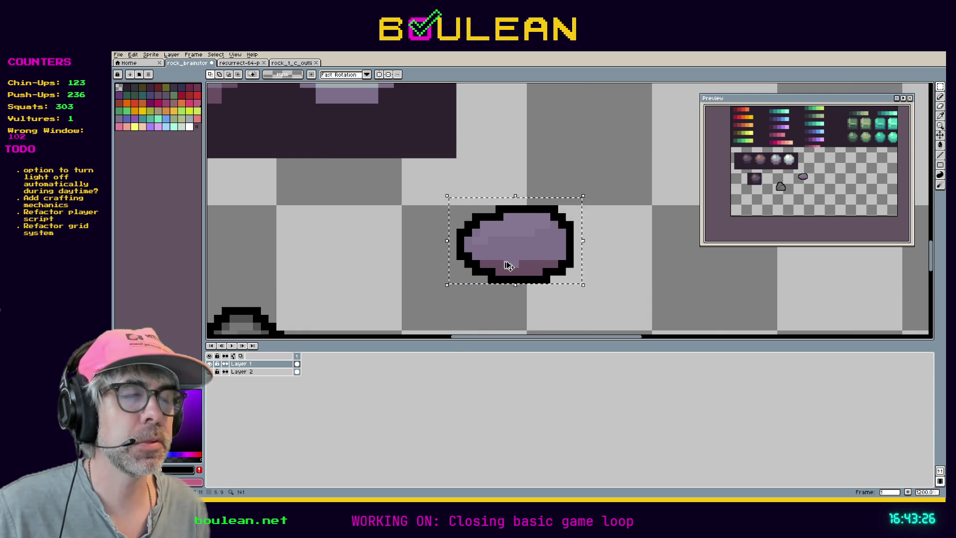
key(ctrl+shift+apostrophe)
drag(508, 266, 508, 245)
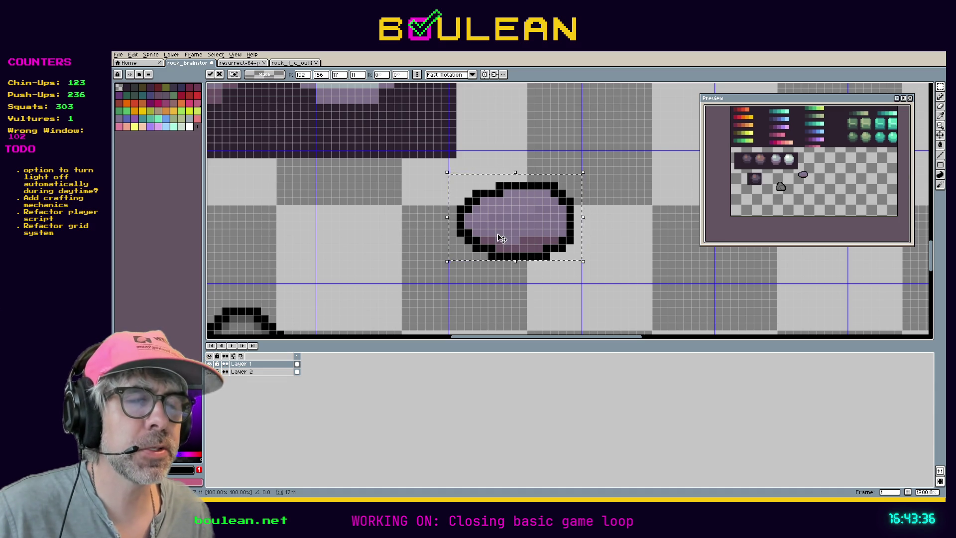
key(ctrl+d)
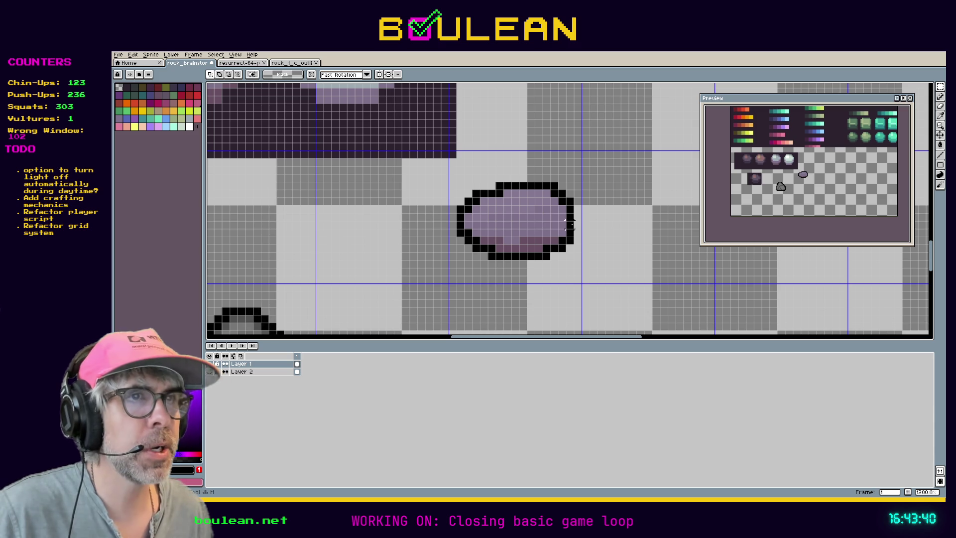
Reselect the rock's lower half, then the whole rock, and shift it up one pixel
mouse_move(582, 269)
mouse_down()
mouse_move(447, 211)
mouse_move(490, 243)
mouse_up()
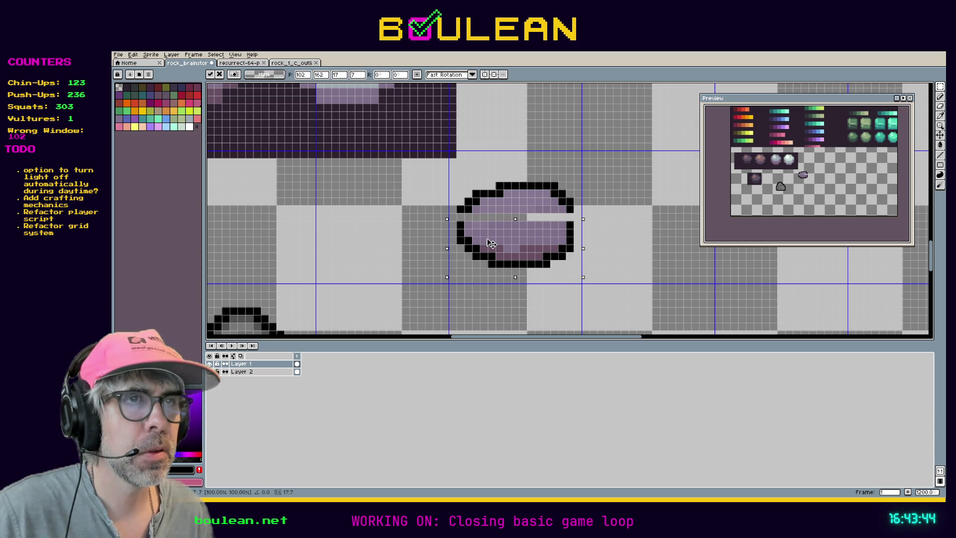
key(ctrl+d)
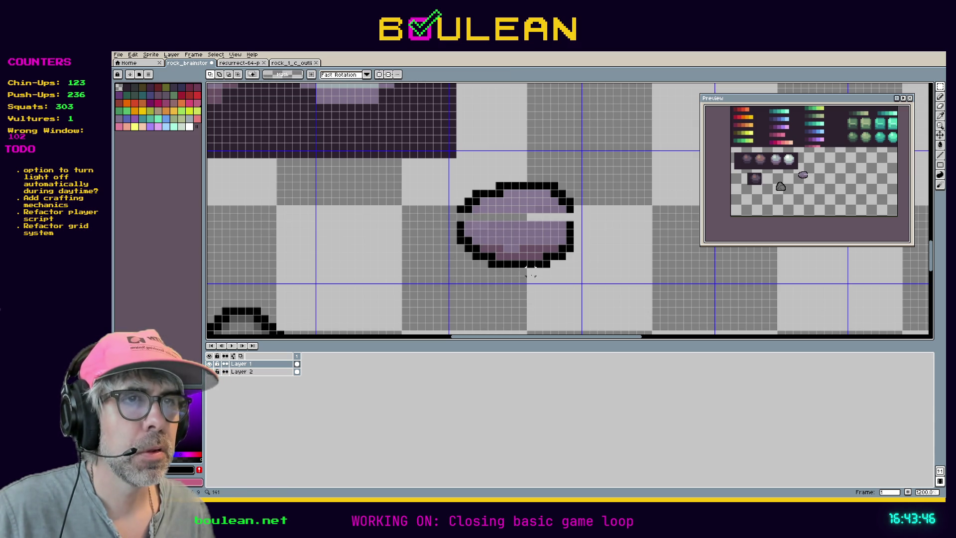
mouse_move(590, 276)
mouse_down()
mouse_move(565, 275)
mouse_move(439, 173)
mouse_up()
drag(513, 251, 512, 249)
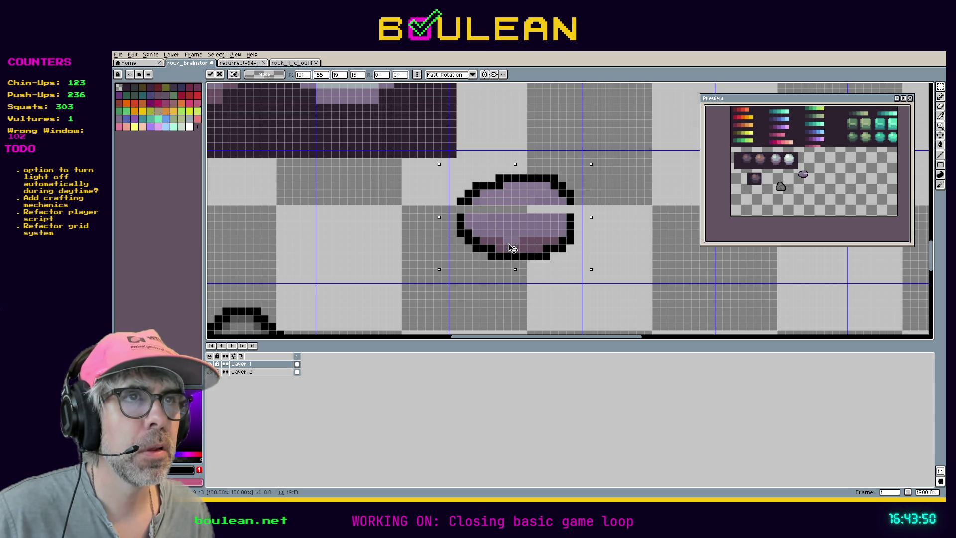
key(ctrl+d)
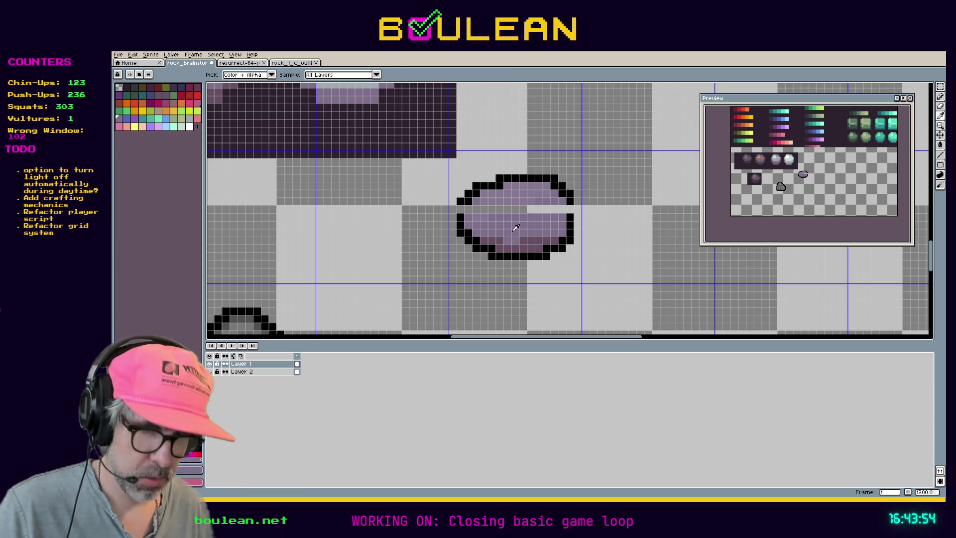
key(b)
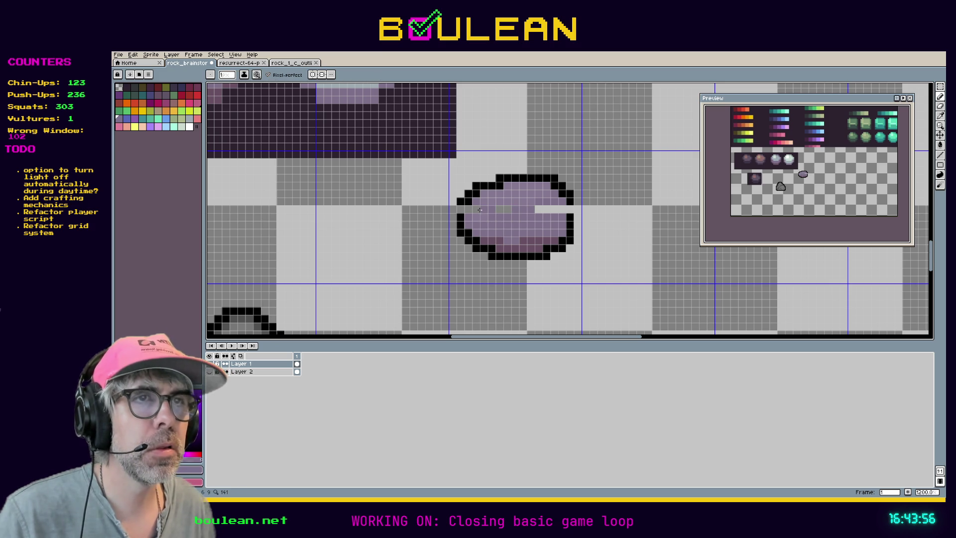
scroll(509, 211, up, 3)
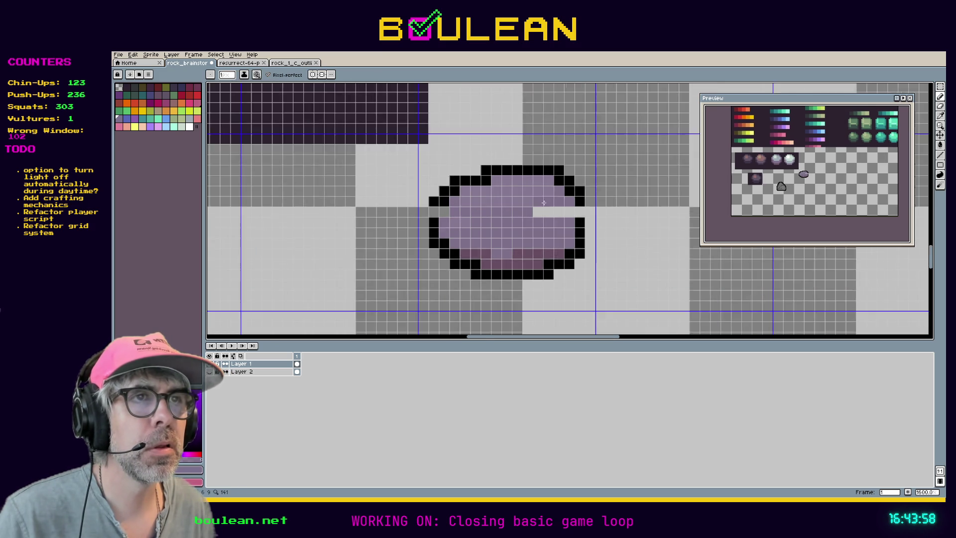
drag(537, 214, 580, 215)
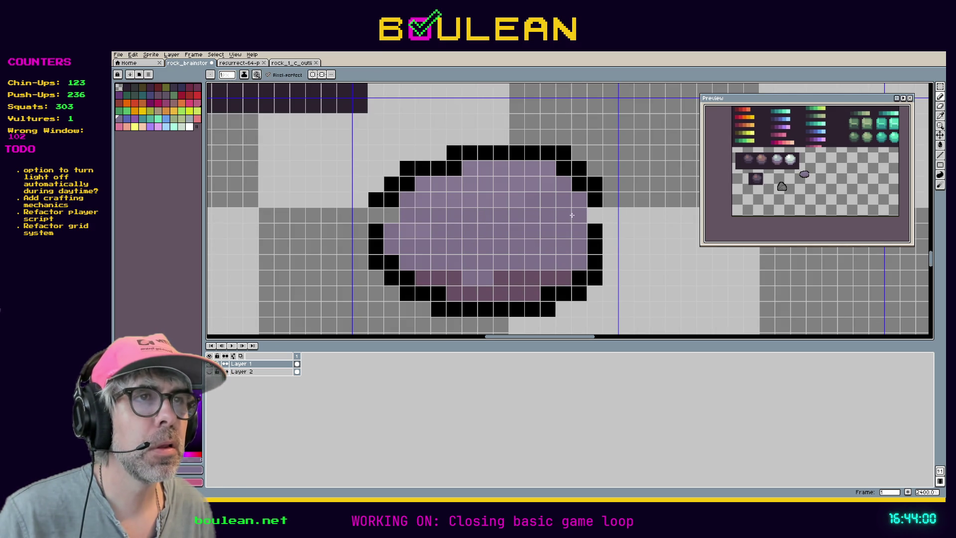
click(394, 217)
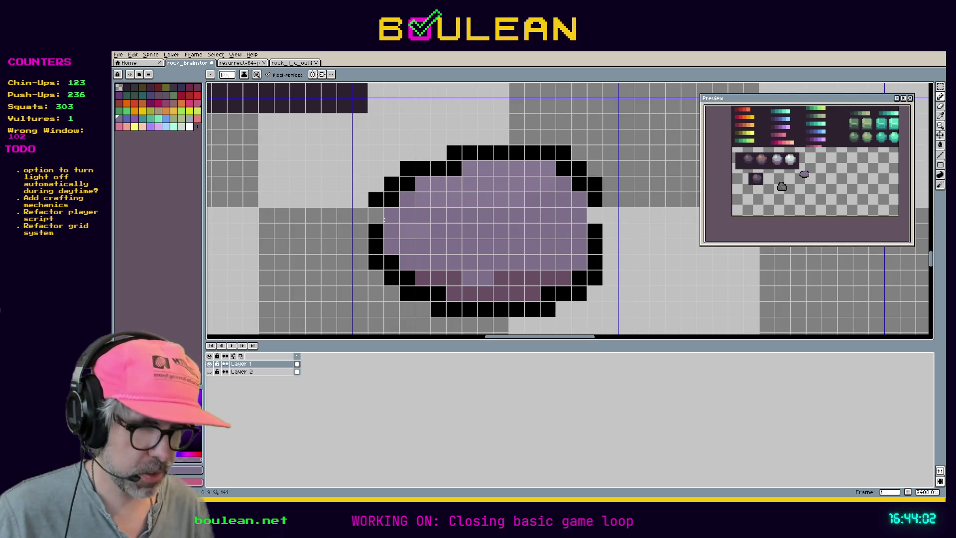
key(ctrl+apostrophe)
key(ctrl+shift+apostrophe)
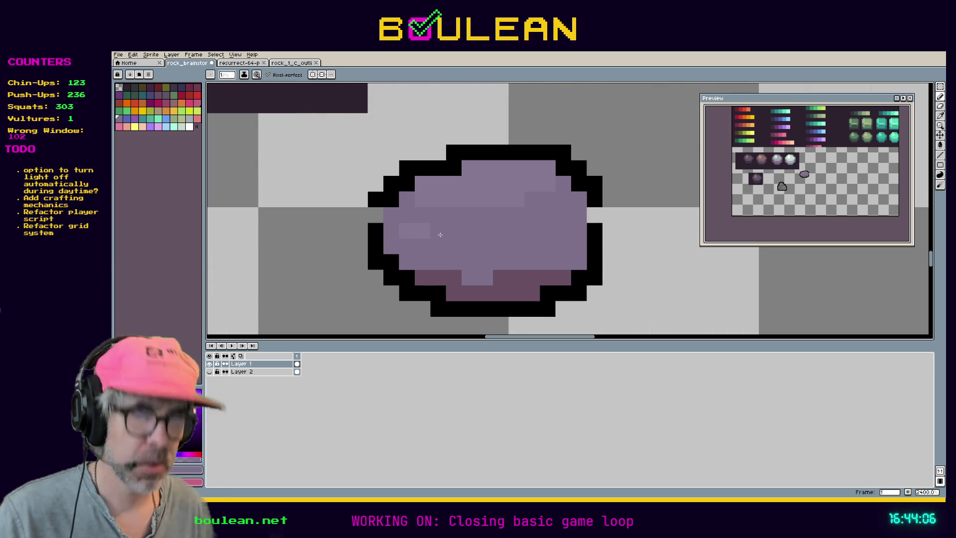
key(i)
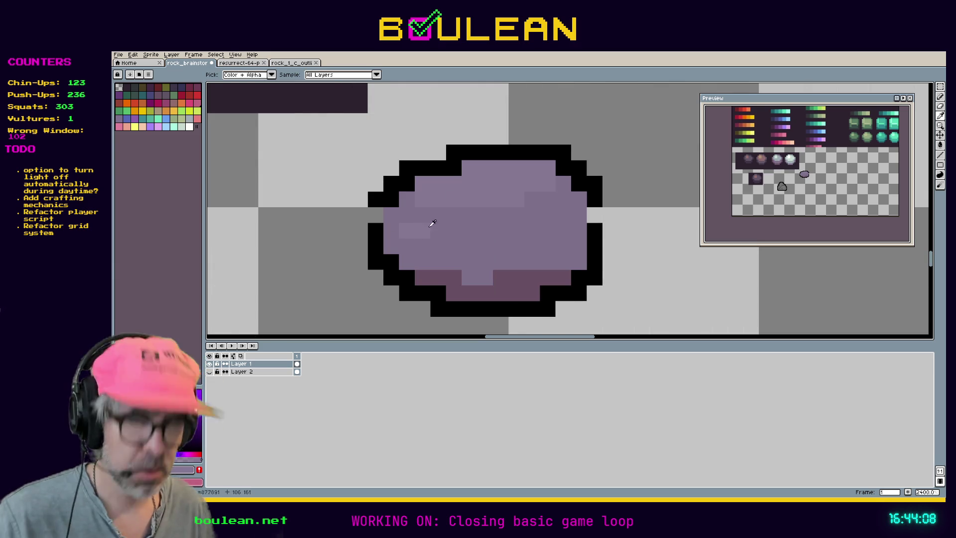
key(b)
click(406, 240)
key(ctrl+z)
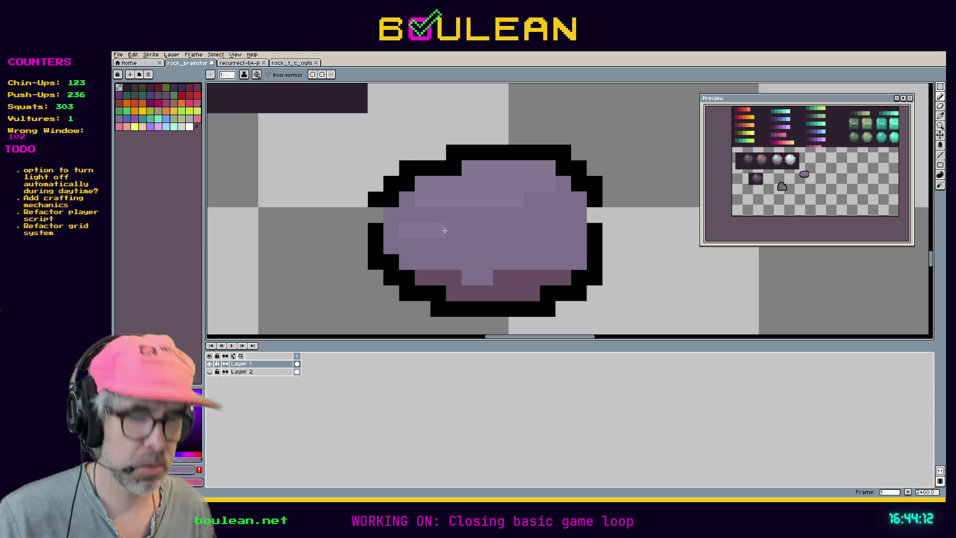
key(i)
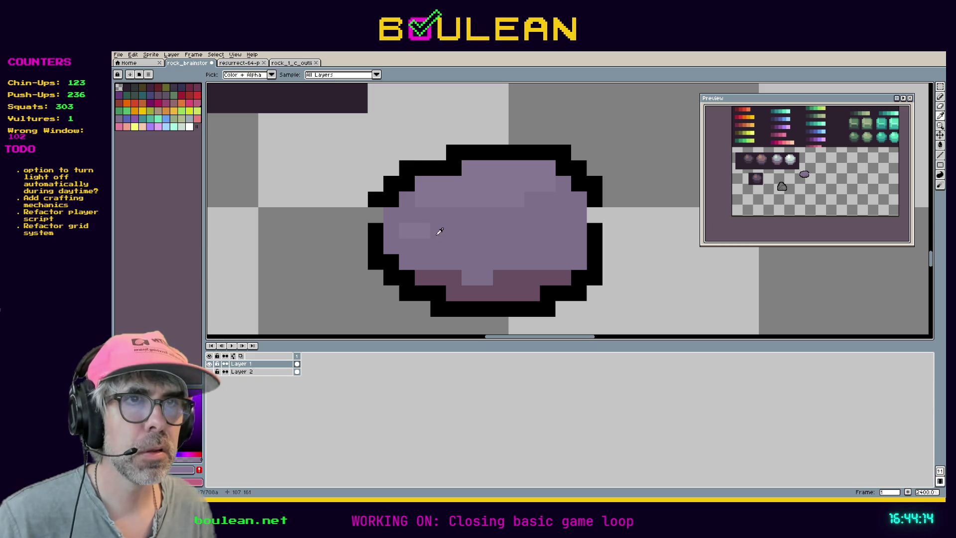
click(414, 235)
key(b)
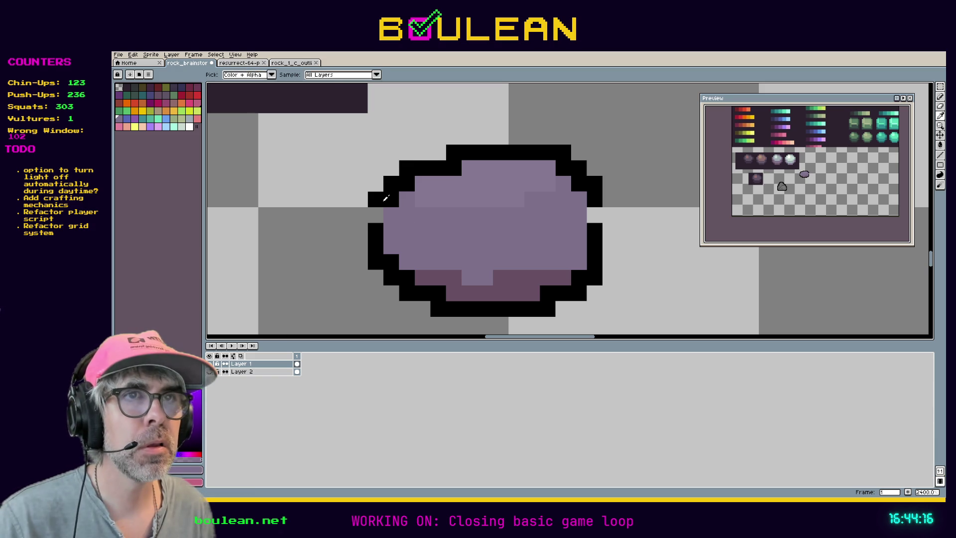
alt+click(378, 209)
alt+click(489, 193)
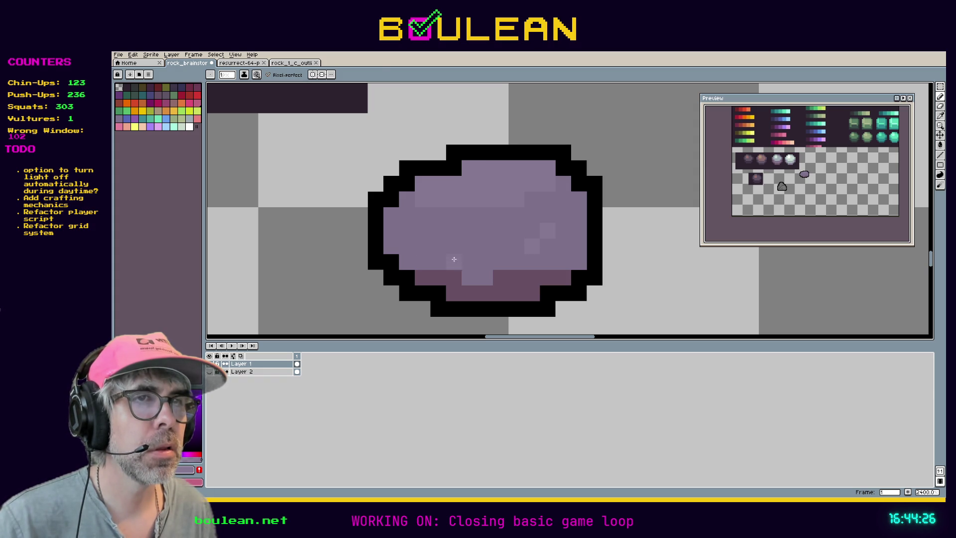
click(473, 275)
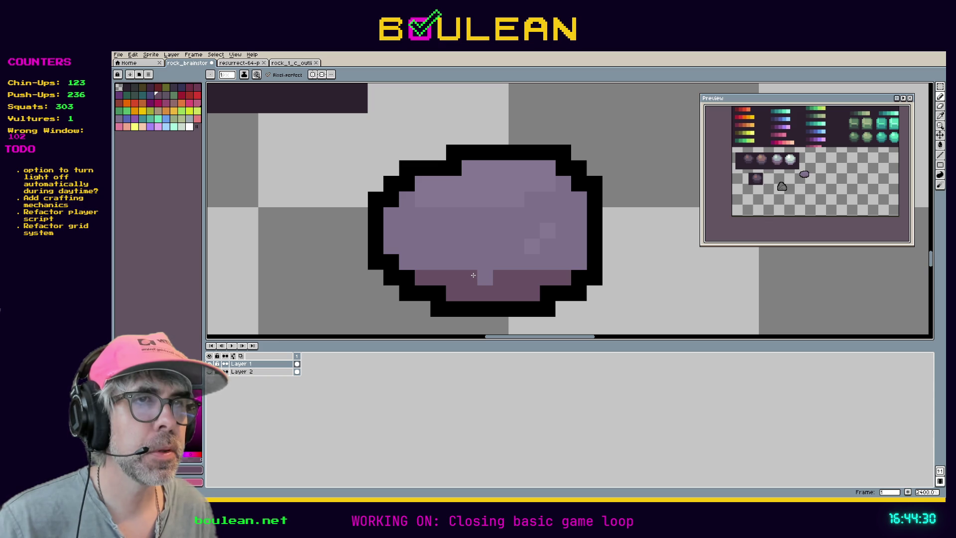
click(578, 261)
click(453, 263)
click(432, 265)
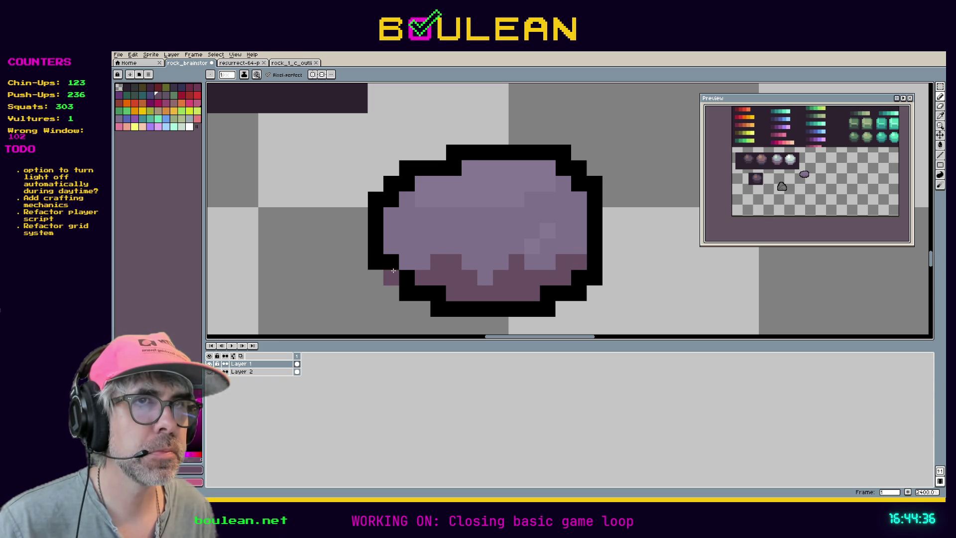
click(409, 266)
click(423, 262)
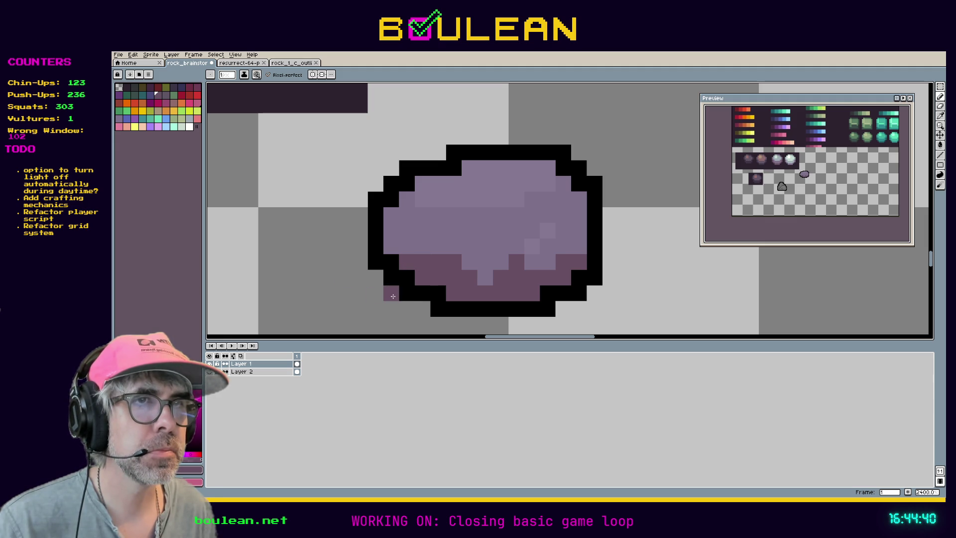
click(486, 275)
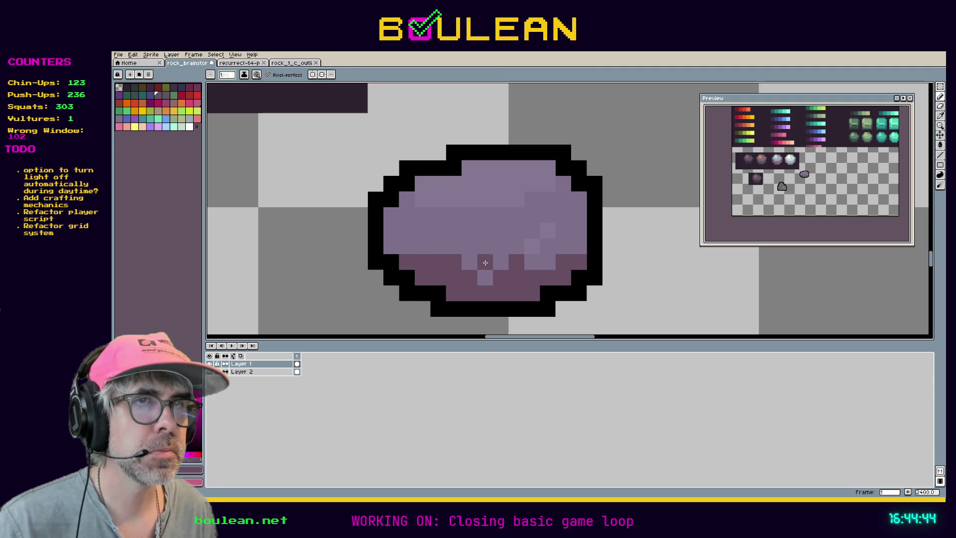
scroll(485, 263, down, 1)
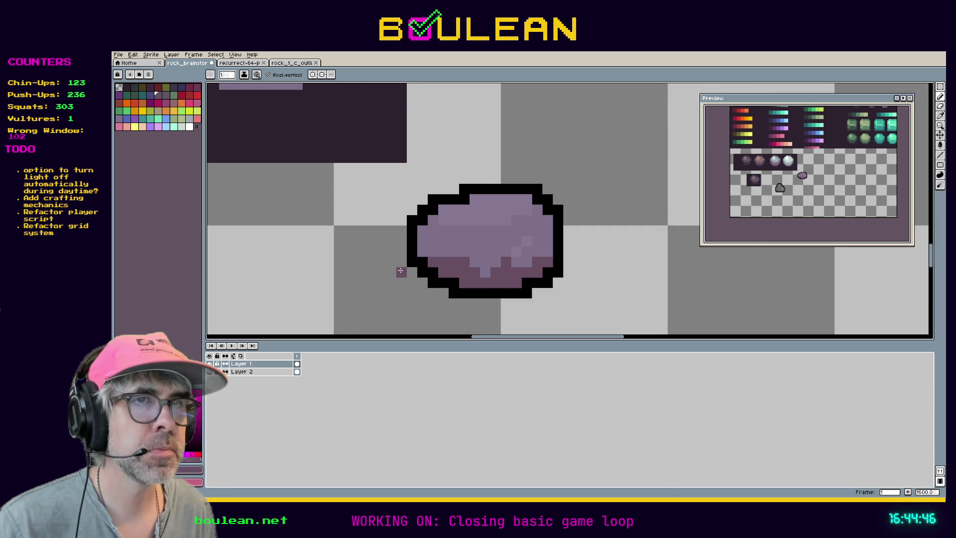
scroll(401, 271, down, 1)
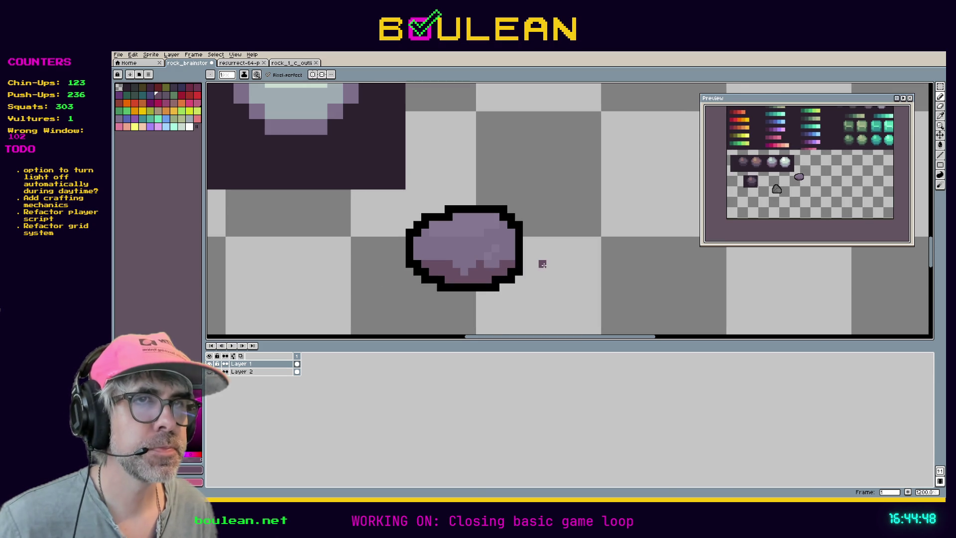
key(e)
click(448, 264)
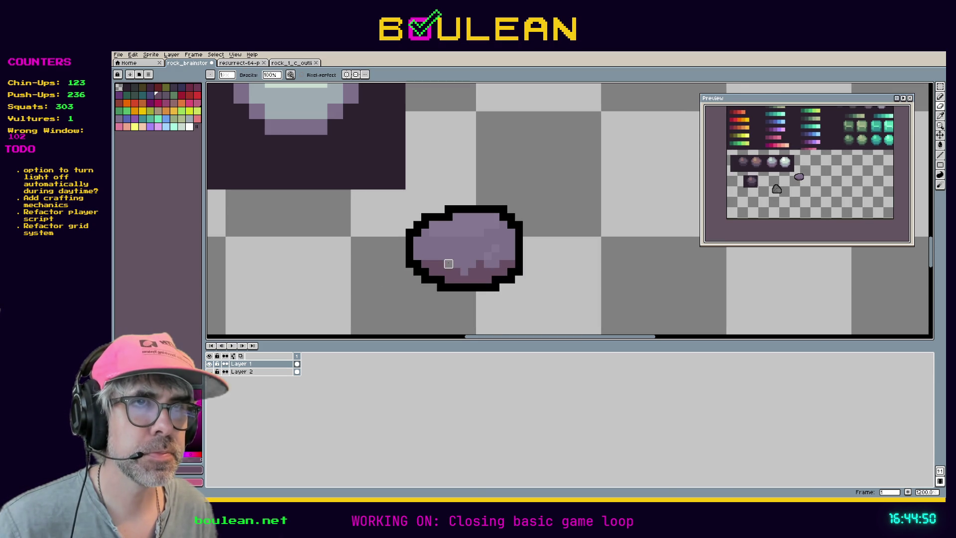
key(b)
key(ctrl+z)
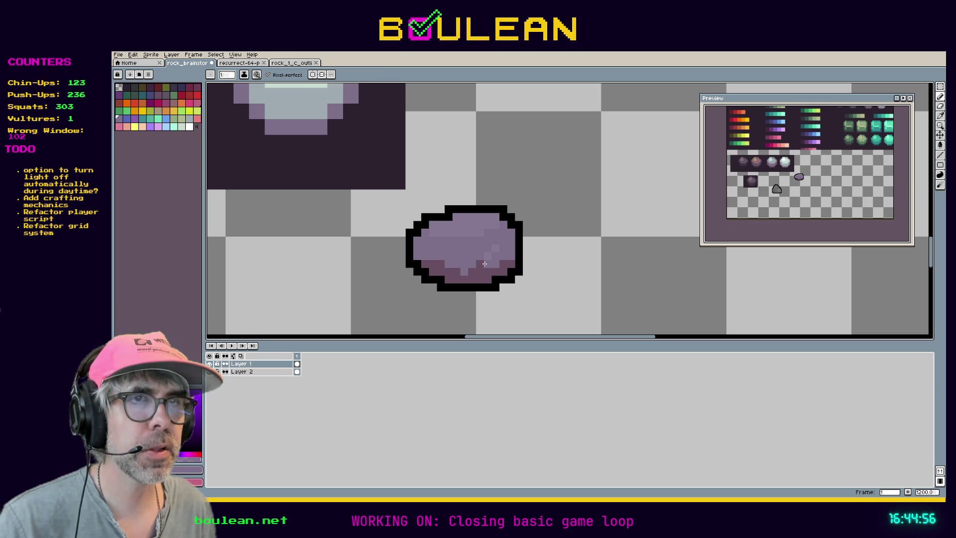
scroll(548, 262, down, 2)
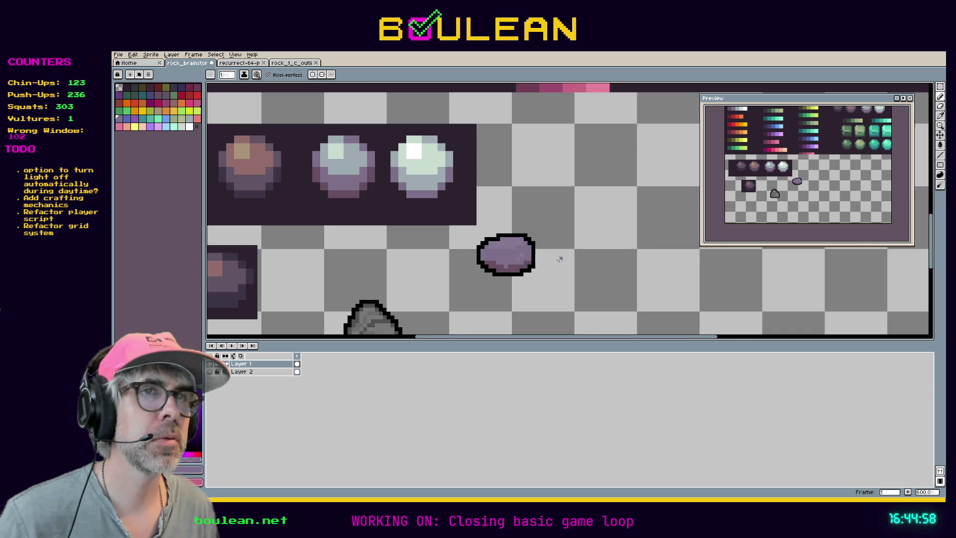
scroll(561, 258, up, 4)
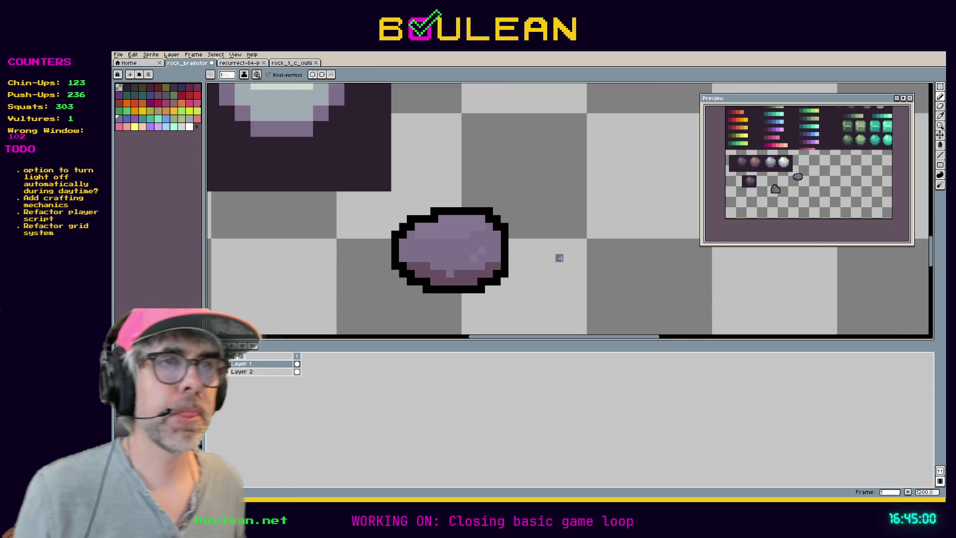
key(m)
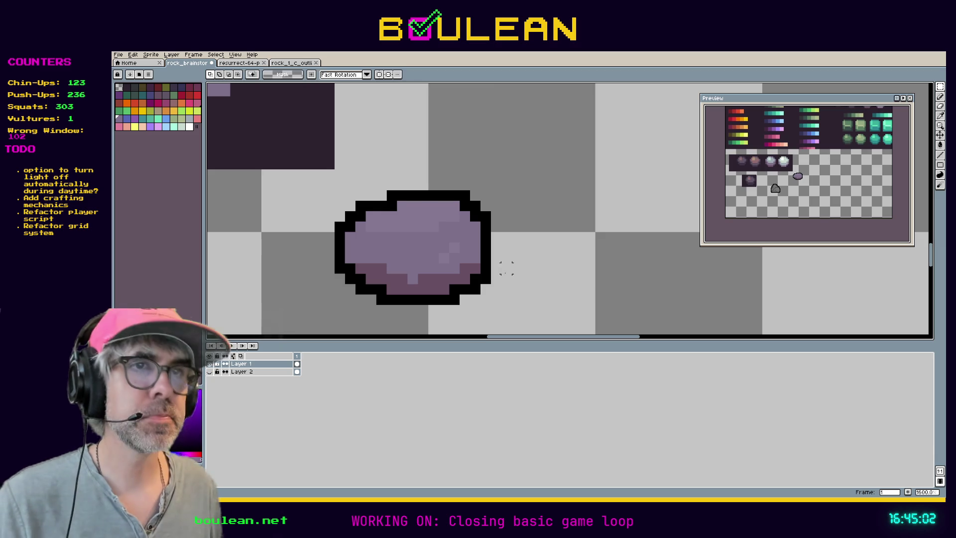
Show the tile and pixel grids, recentre and zoom out, then save the sketch with Ctrl+S
drag(437, 240, 462, 264)
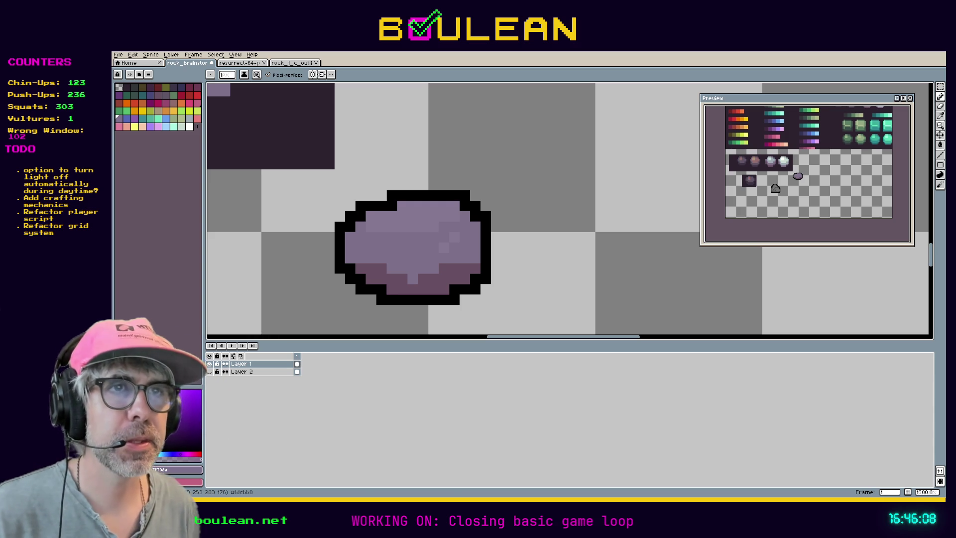
key(ctrl+apostrophe)
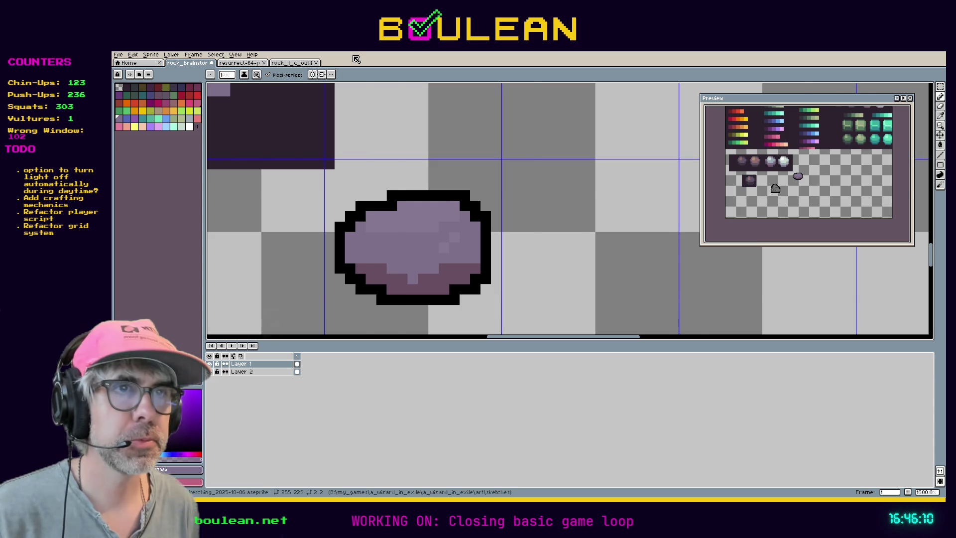
key(ctrl+shift+apostrophe)
mouse_move(435, 271)
mouse_down()
mouse_move(438, 241)
mouse_move(449, 235)
mouse_up()
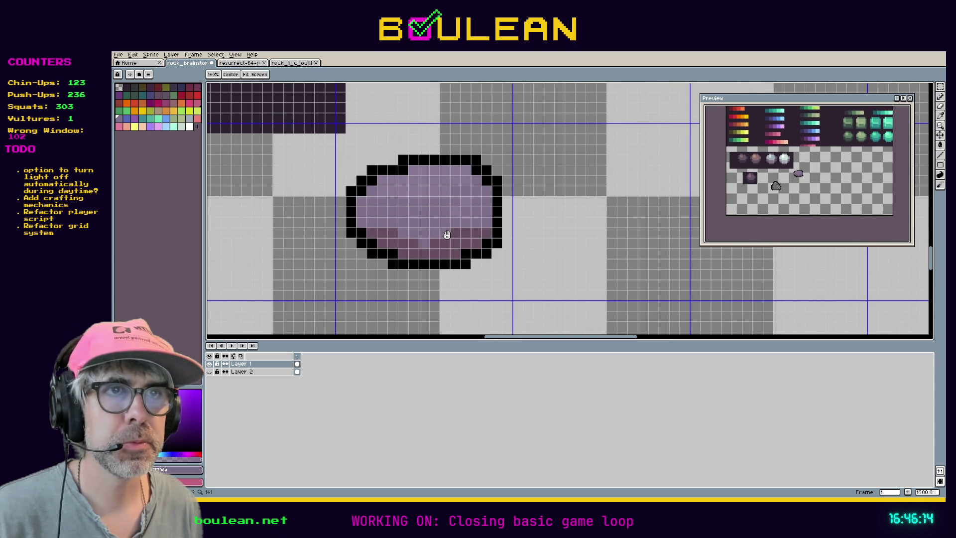
scroll(446, 213, down, 1)
scroll(446, 212, down, 3)
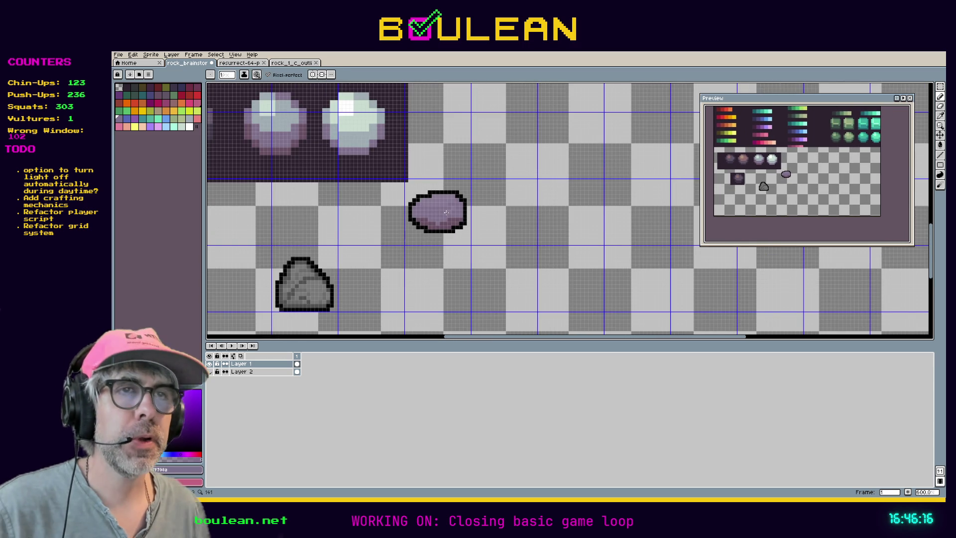
key(ctrl+s)
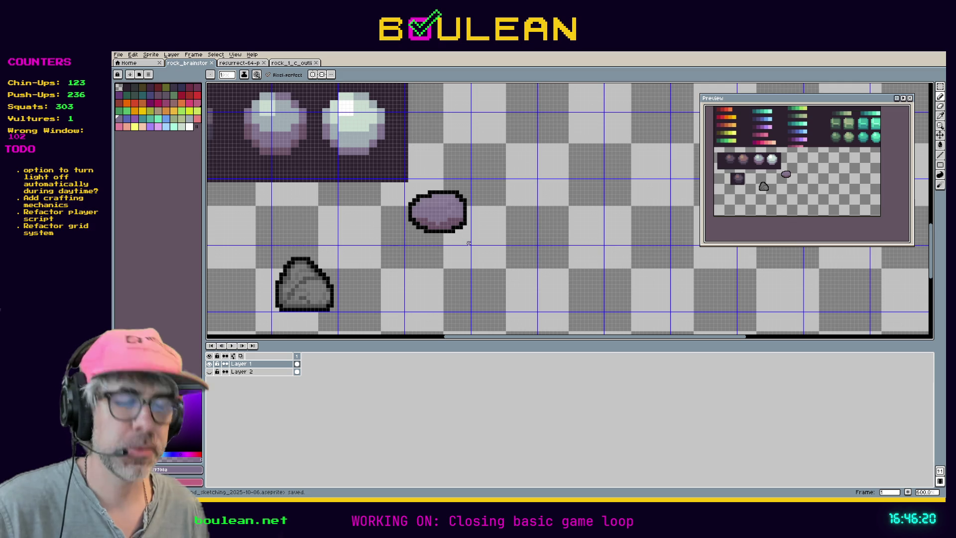
Drag a 17×17 rectangular marquee selection around the purple rock
key(m)
drag(471, 245, 404, 181)
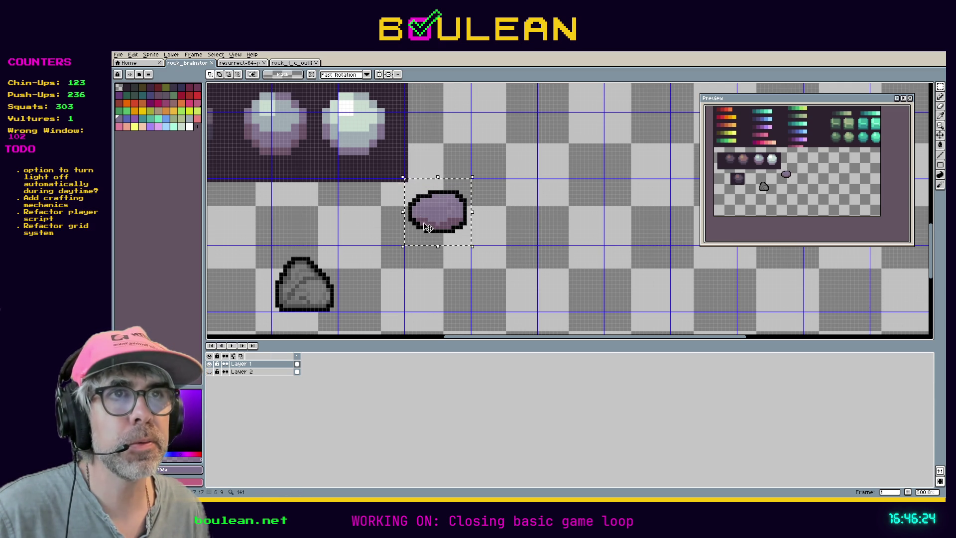
scroll(412, 218, up, 1)
click(118, 55)
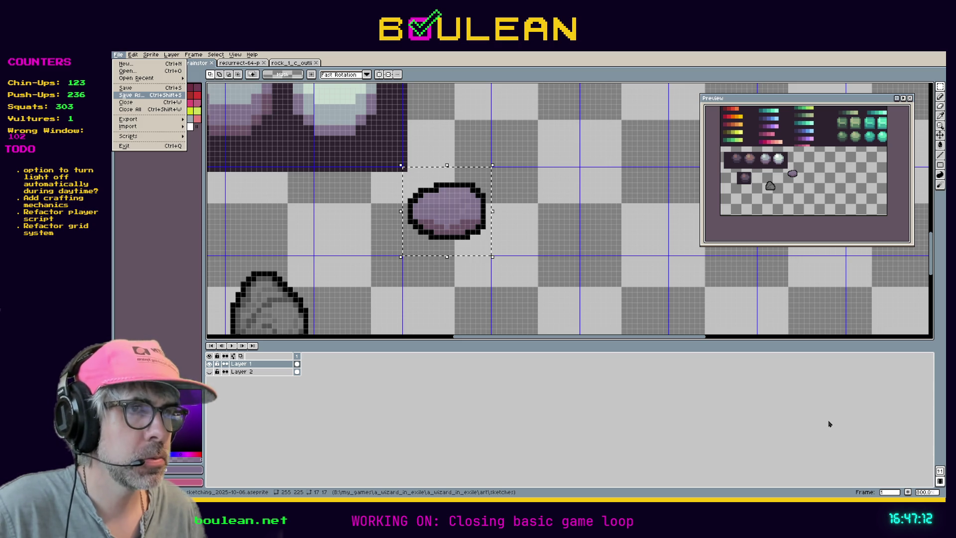
Save the sketch as new file rock_1_a and crop the sprite to the selected rock
key(Escape)
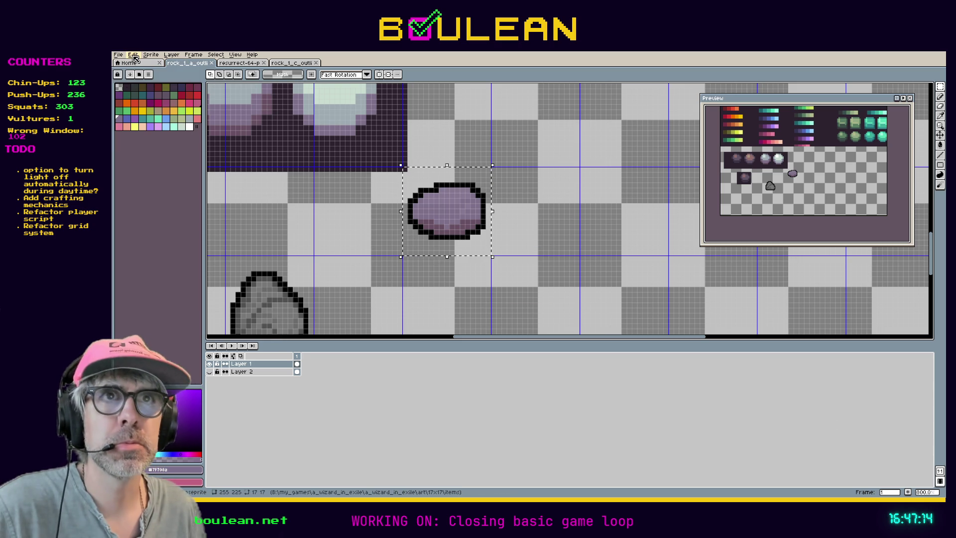
click(133, 56)
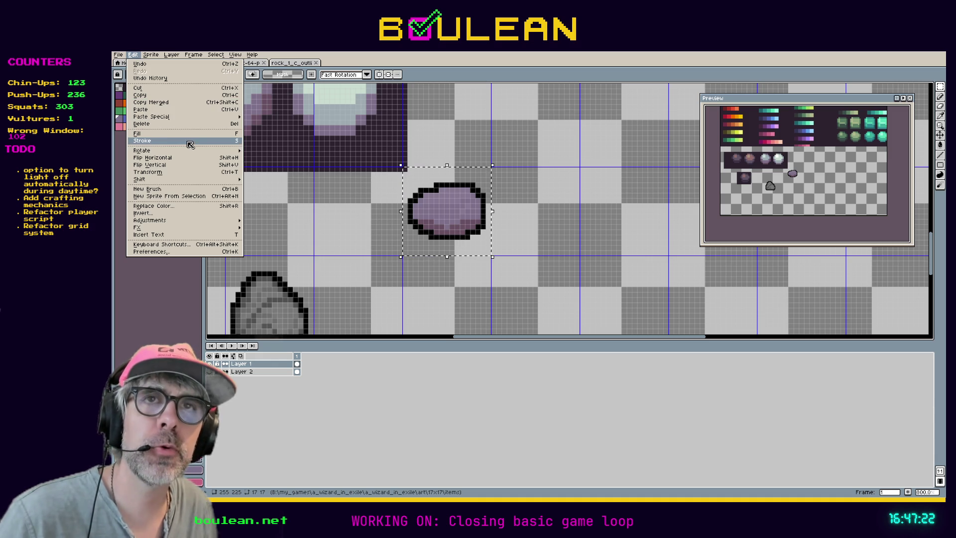
mouse_move(174, 117)
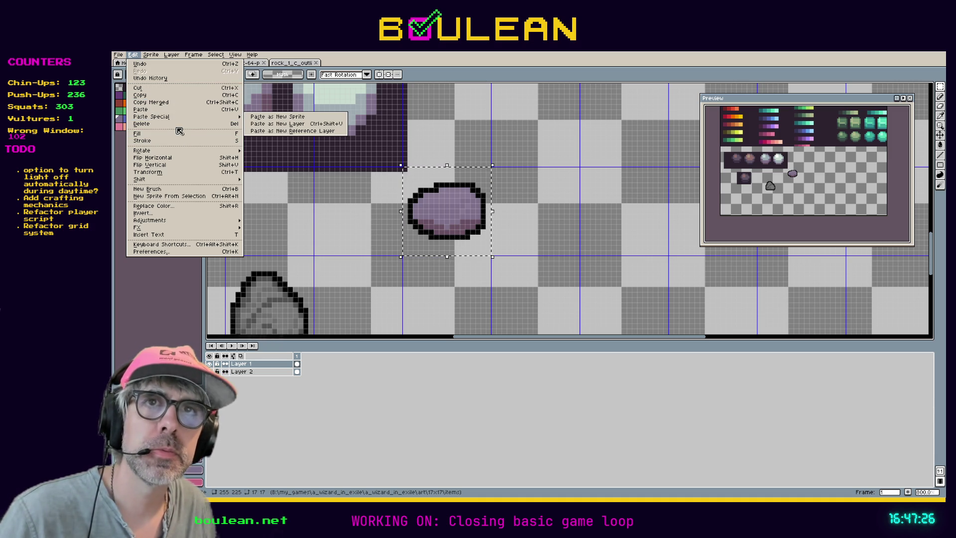
mouse_move(151, 55)
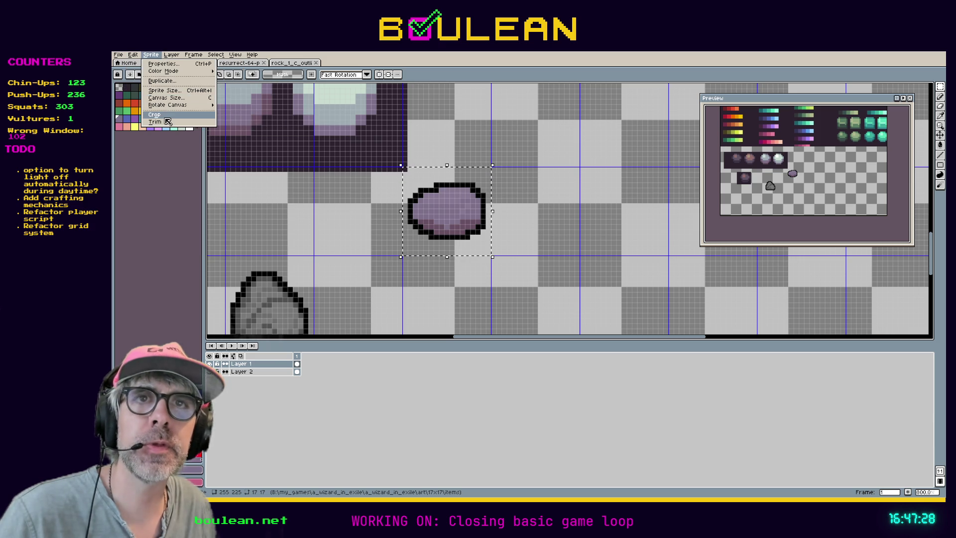
click(166, 118)
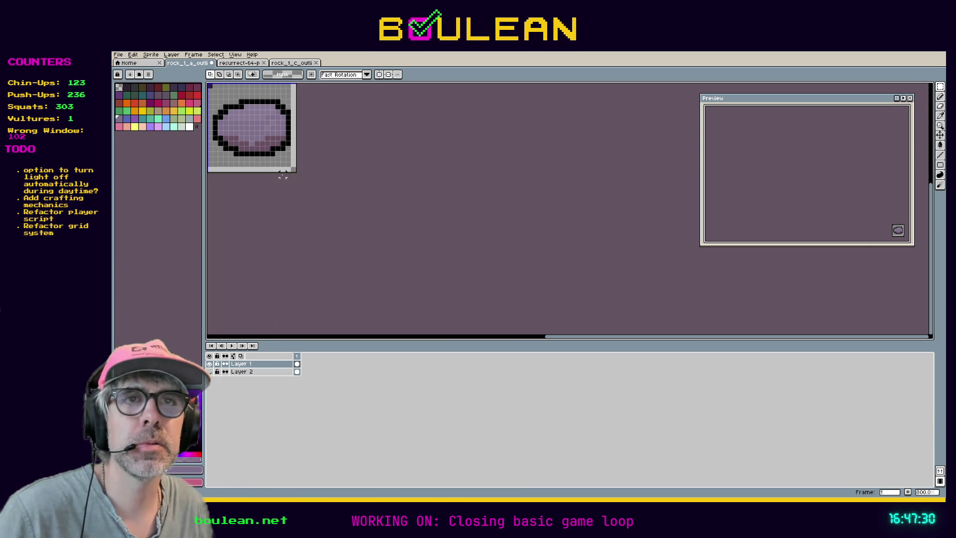
scroll(339, 188, up, 1)
scroll(339, 188, up, 1)
Check in Canvas Size that width and height are 17, then save the cropped rock
key(b)
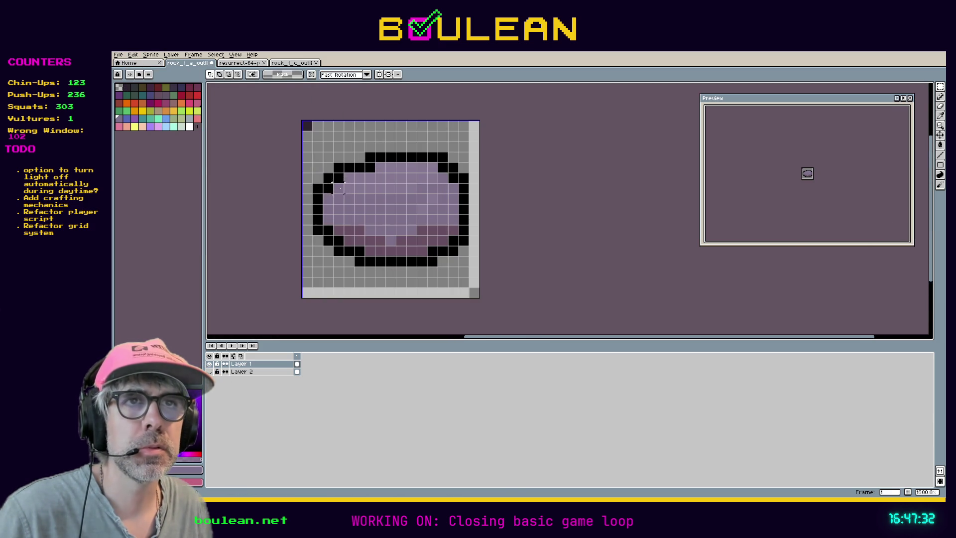
click(150, 55)
click(178, 99)
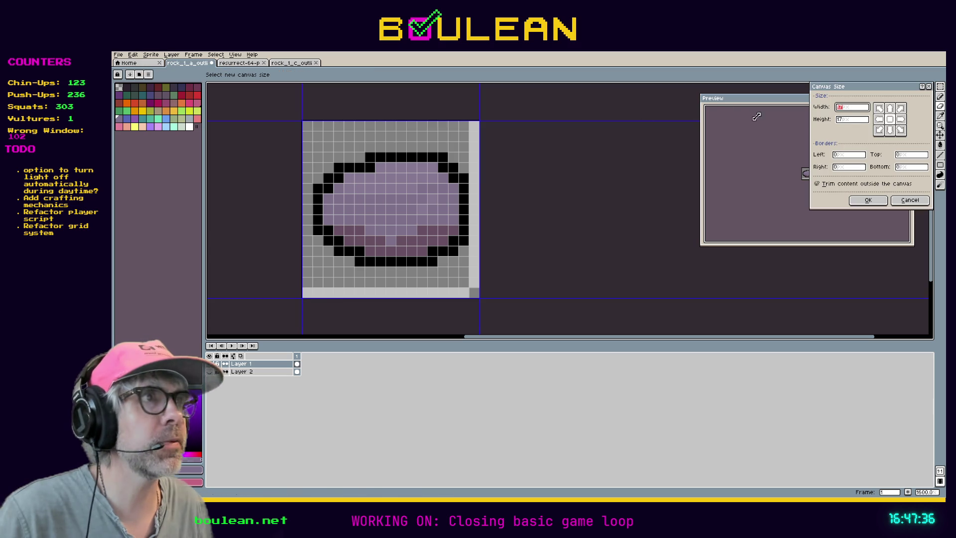
click(902, 199)
key(ctrl+s)
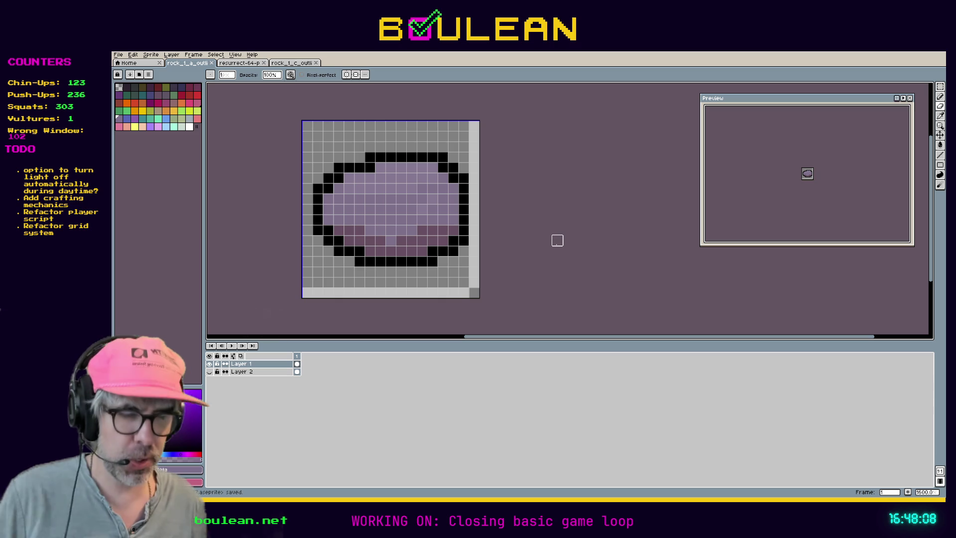
Turn off the grid with Ctrl+' and re-save the 17×17 rock with Ctrl+S
key(v)
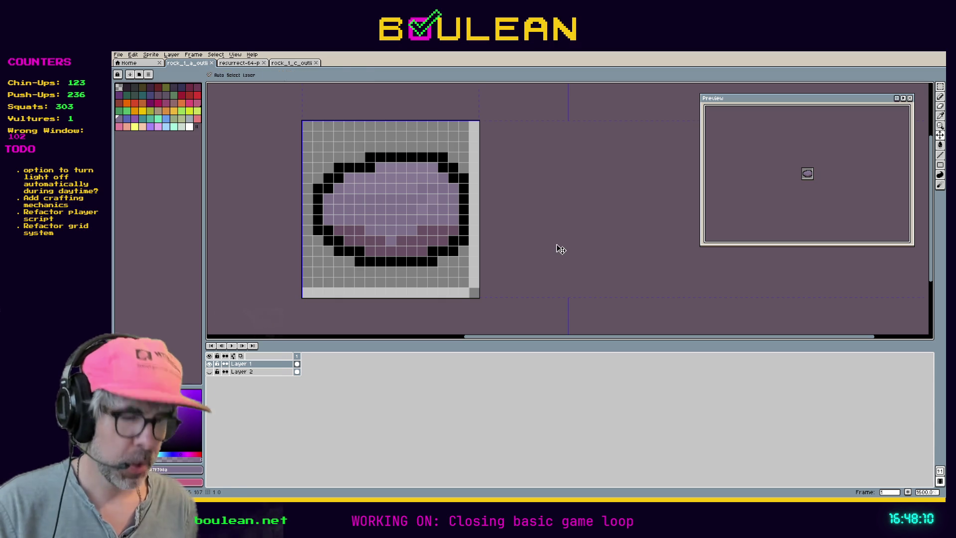
key(b)
key(ctrl+apostrophe)
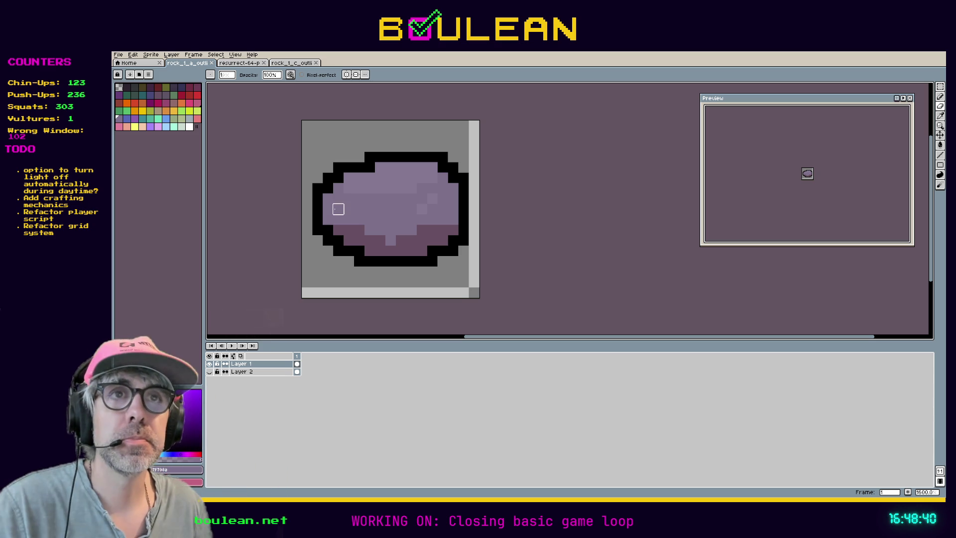
key(ctrl+s)
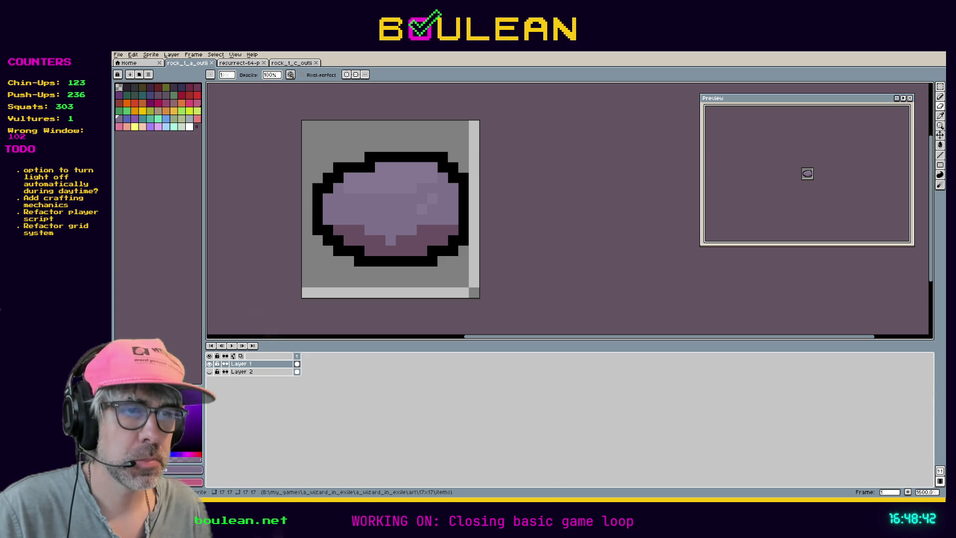
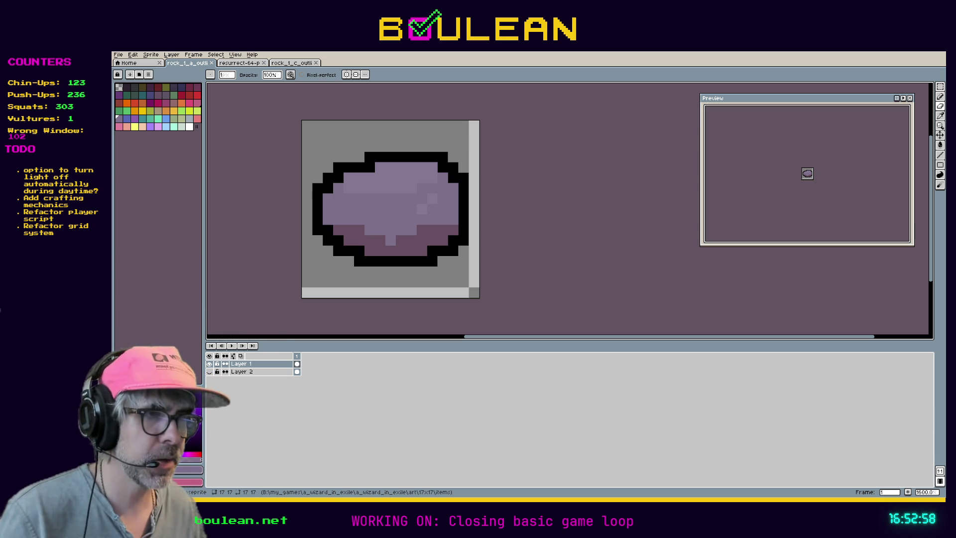
Export the rock sprite at 200% as rock_1_a_outlined_17x17_x2.png into the Godot items folder, accepting PNG without layers
click(118, 54)
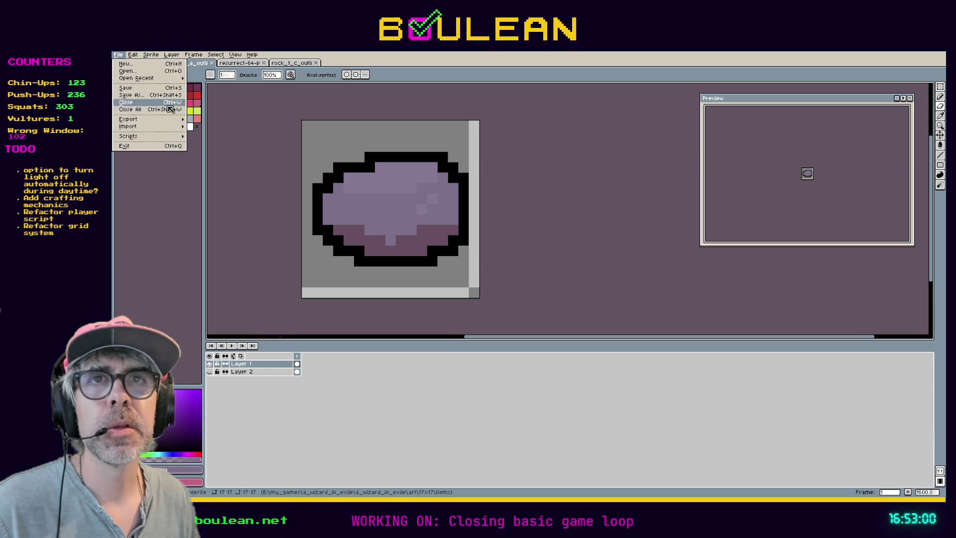
mouse_move(160, 120)
click(207, 122)
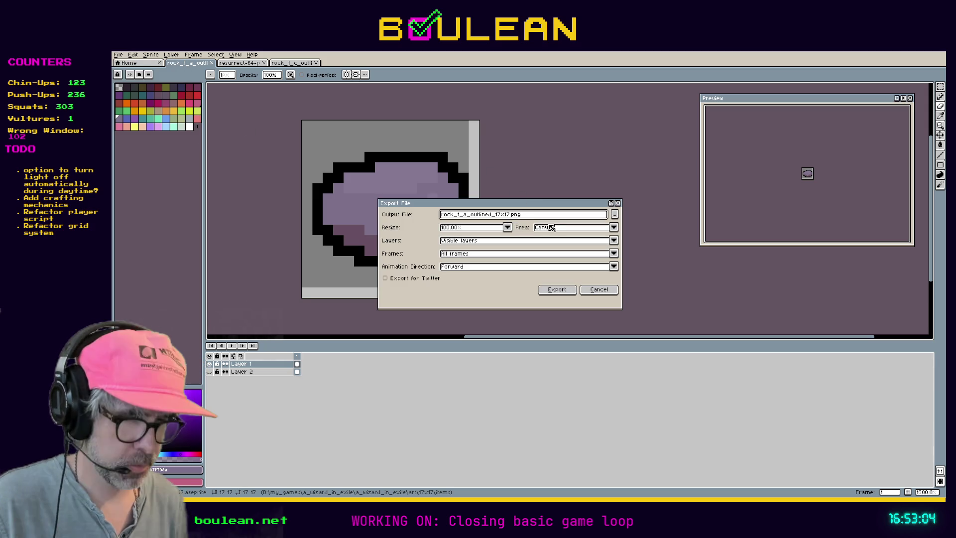
text(_x2)
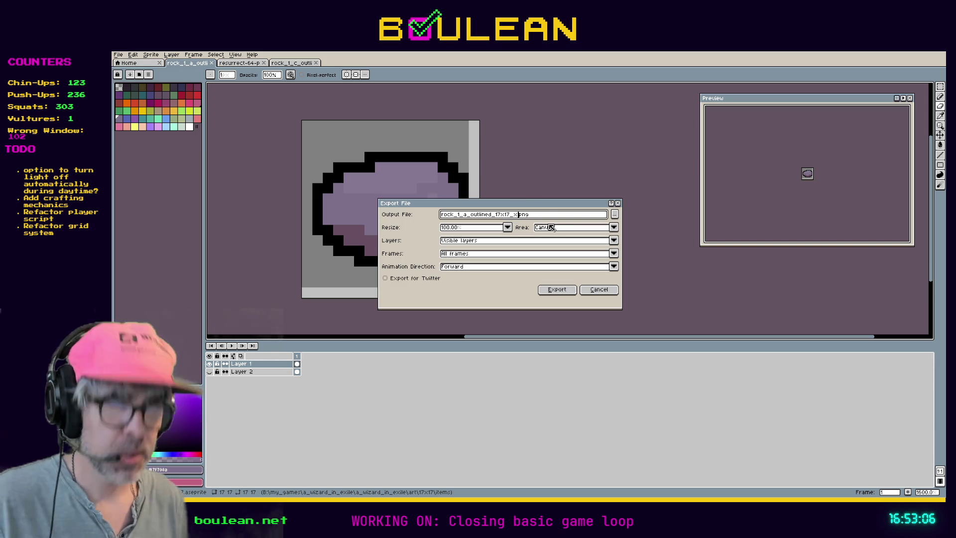
click(491, 230)
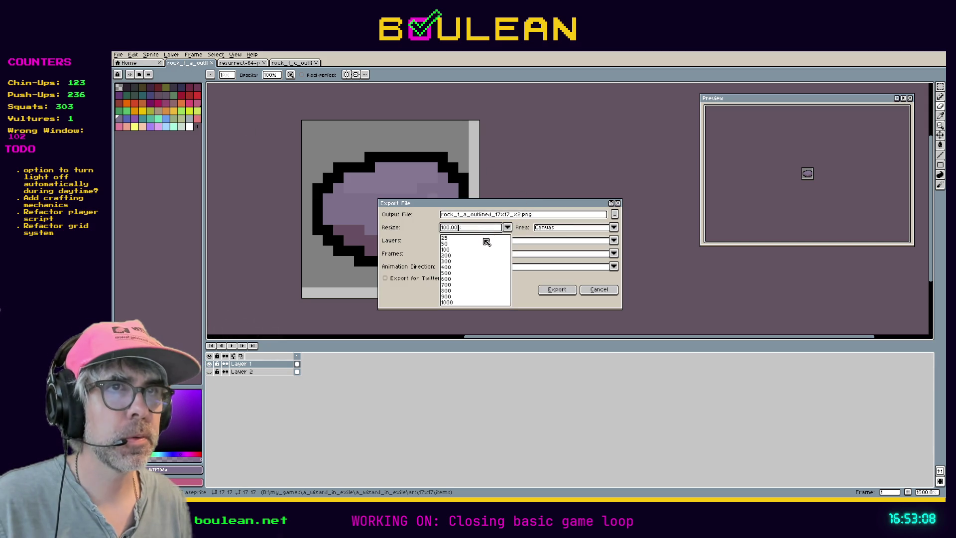
click(448, 255)
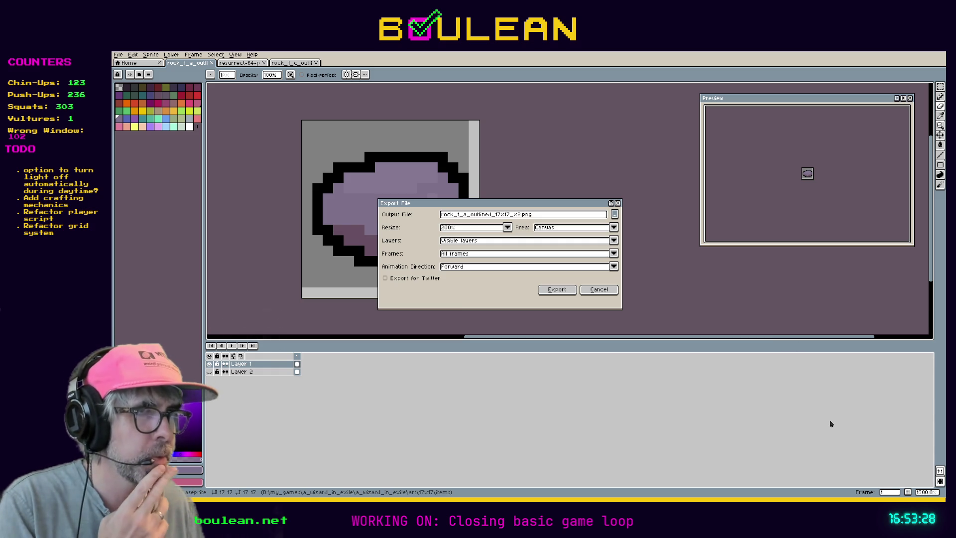
key(ctrl+v)
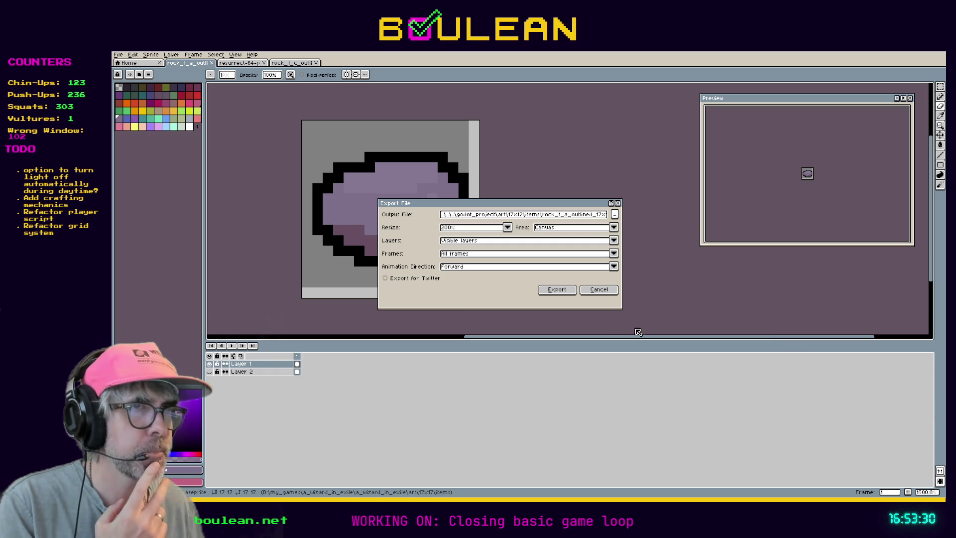
click(557, 290)
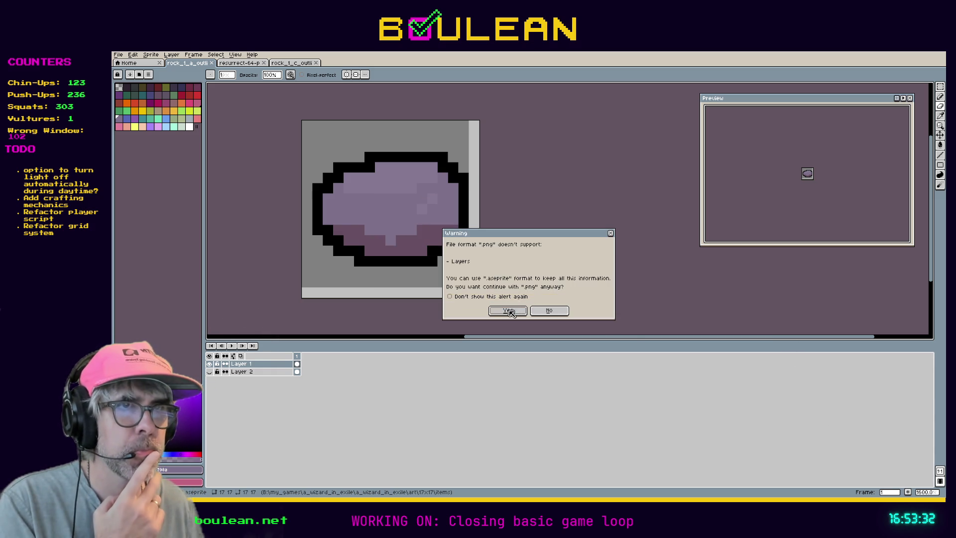
click(514, 311)
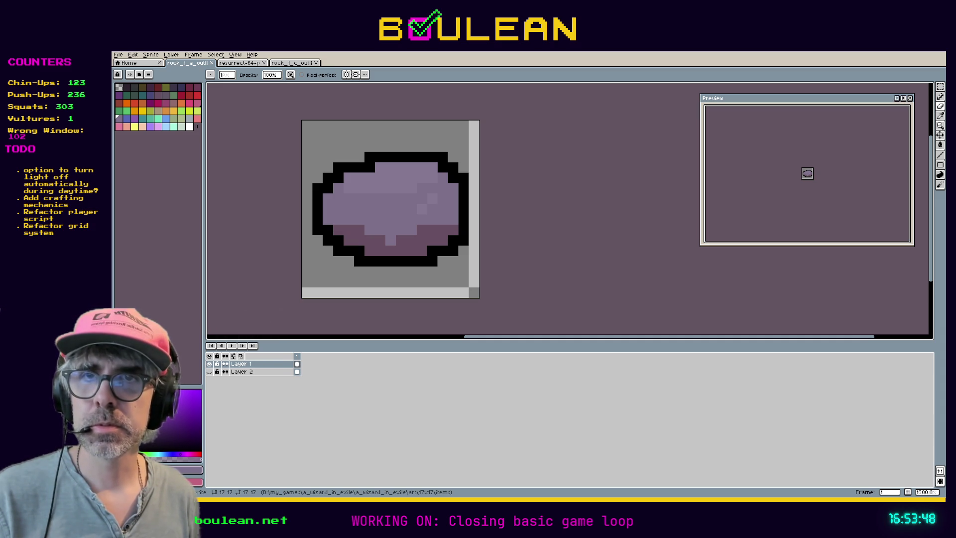
Switch from Aseprite back to the Godot editor showing food_item_res.gd
key(alt+Tab)
key(alt+Tab)
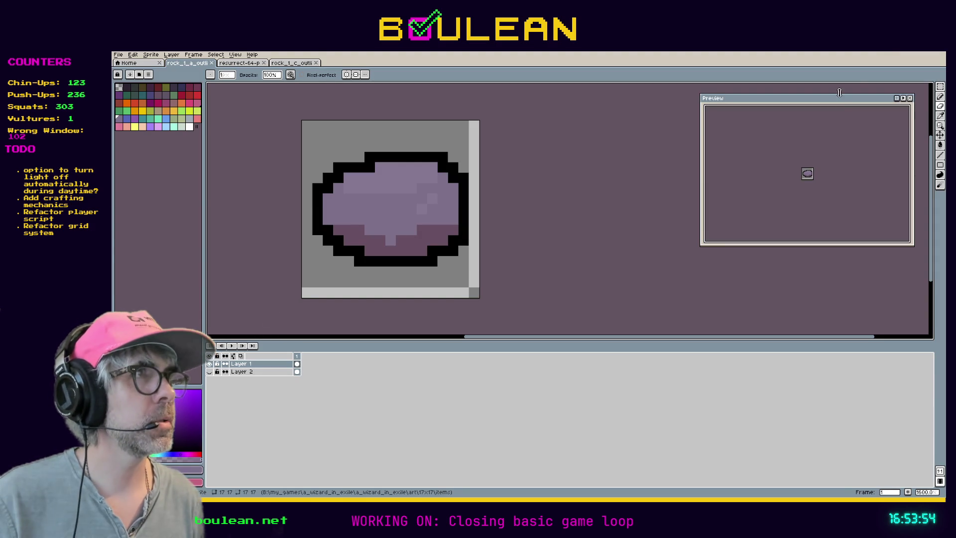
key(alt+Tab)
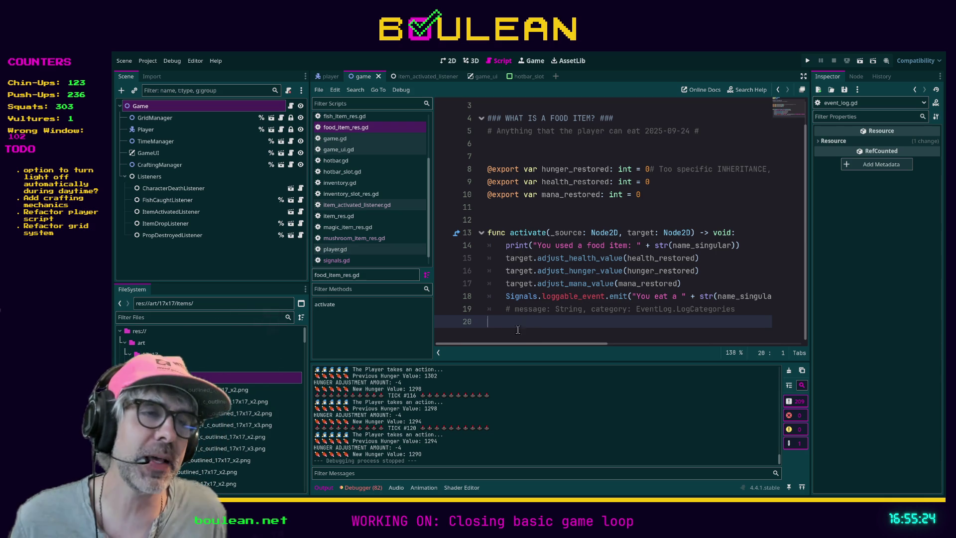
mouse_move(508, 346)
mouse_down()
mouse_move(518, 348)
mouse_move(501, 342)
mouse_up()
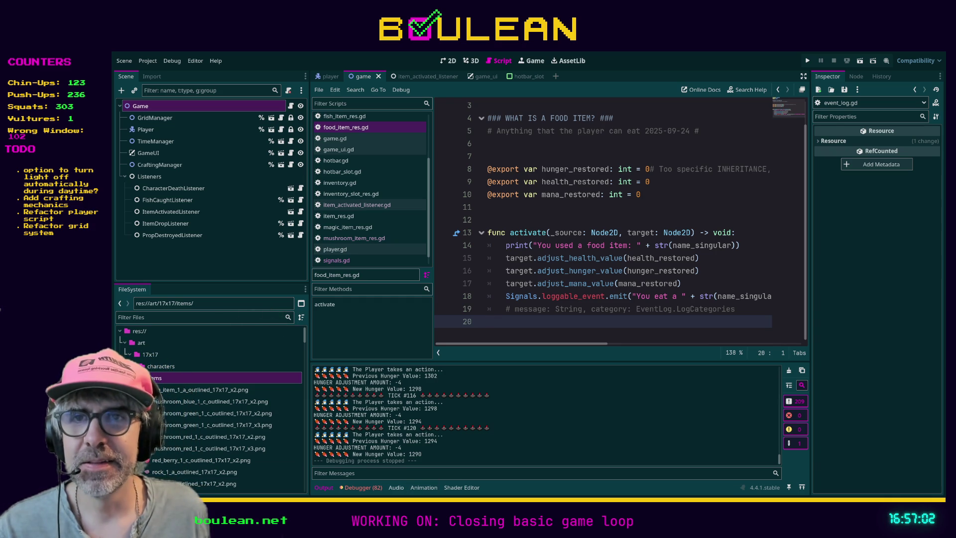
key(alt+Tab)
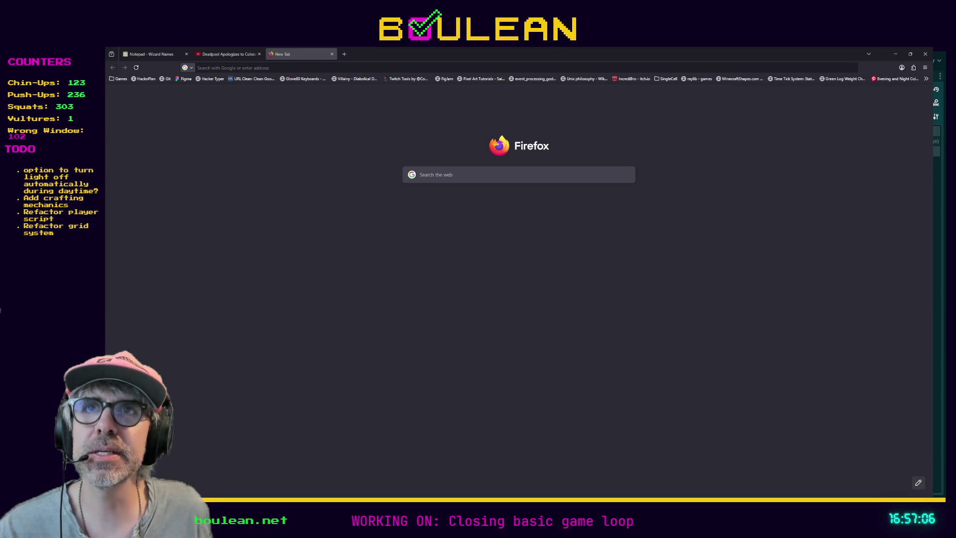
click(297, 67)
text(Rheinmetall)
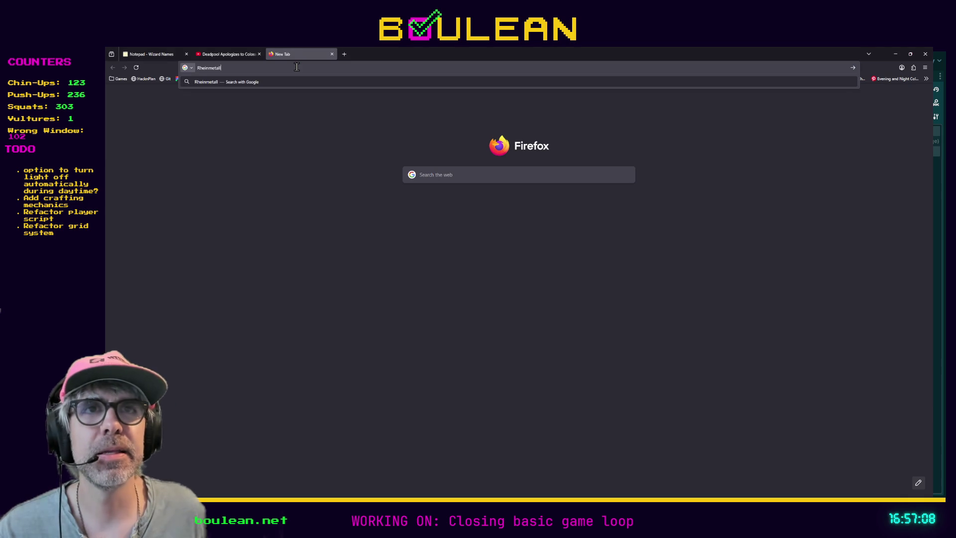
key(Return)
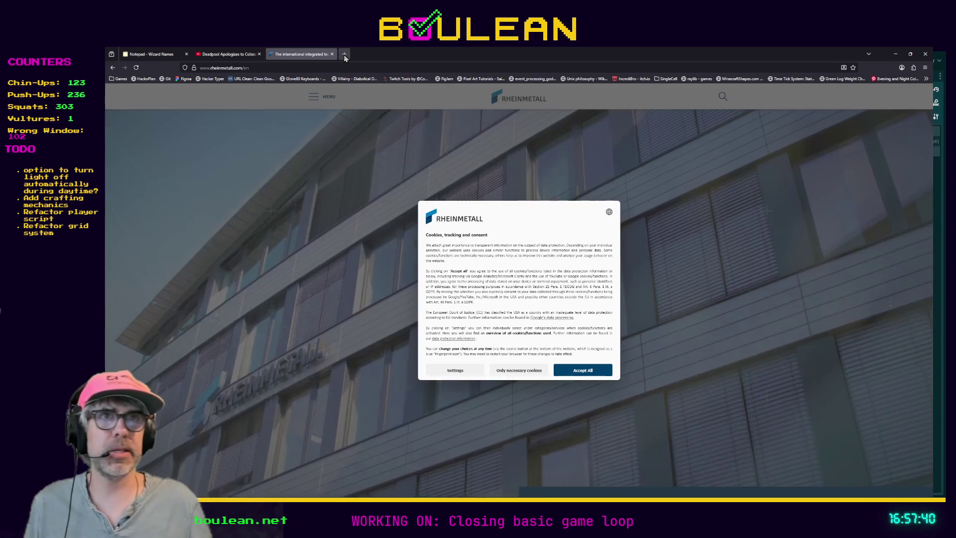
click(344, 55)
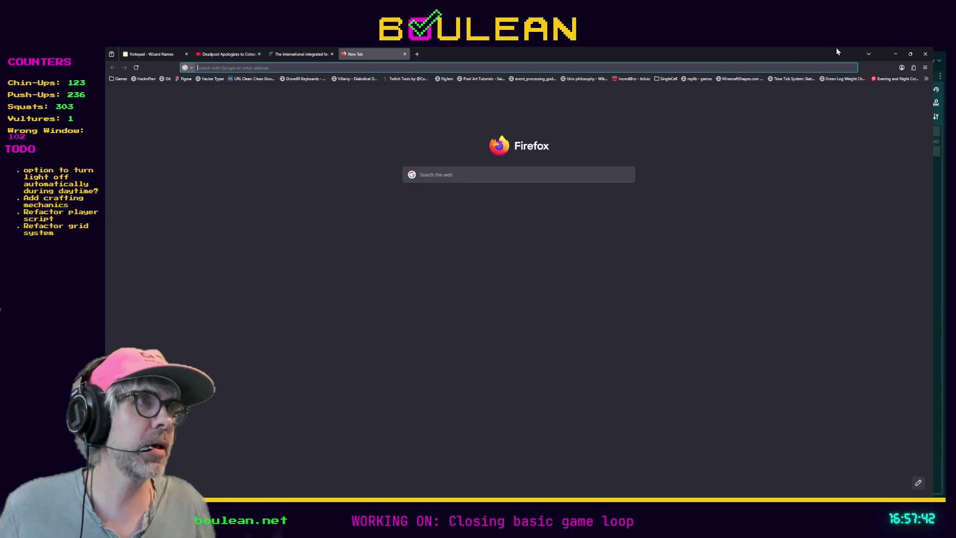
click(898, 55)
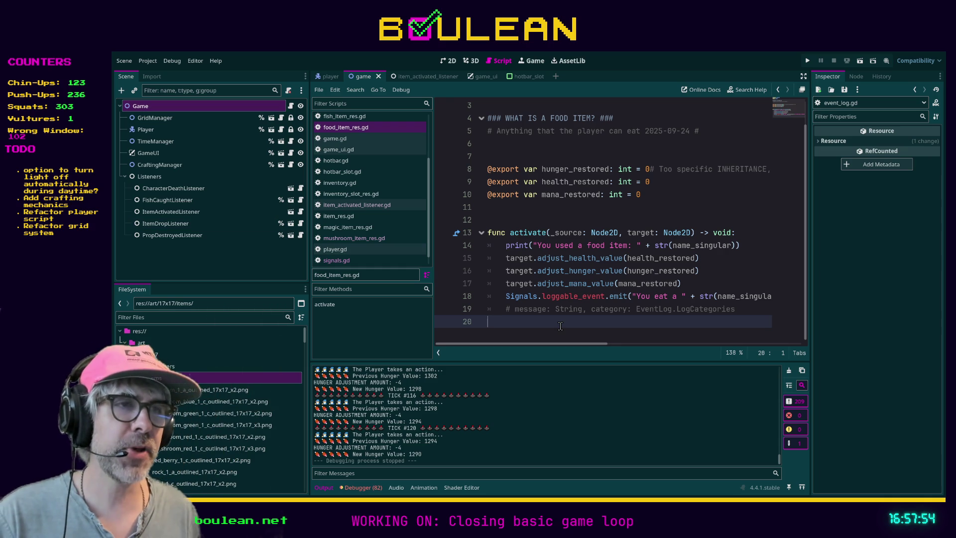
Delete the message comment text on line 19 of food_item_res.gd and save the script
key(Up)
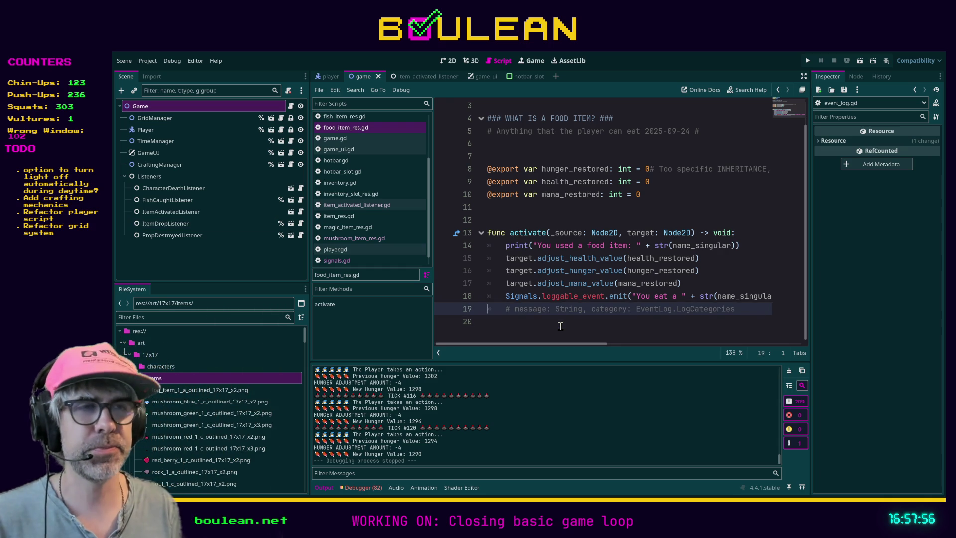
key(shift+Home)
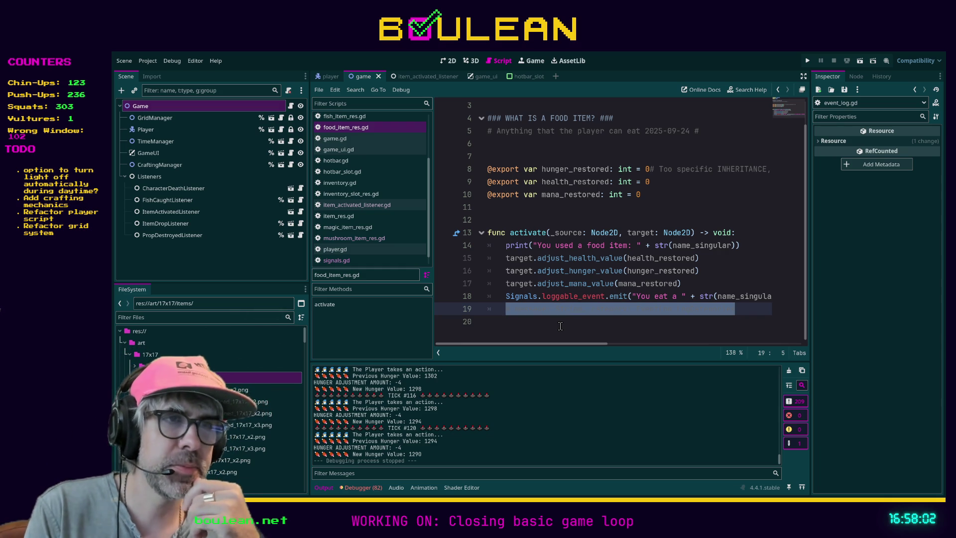
key(BackSpace)
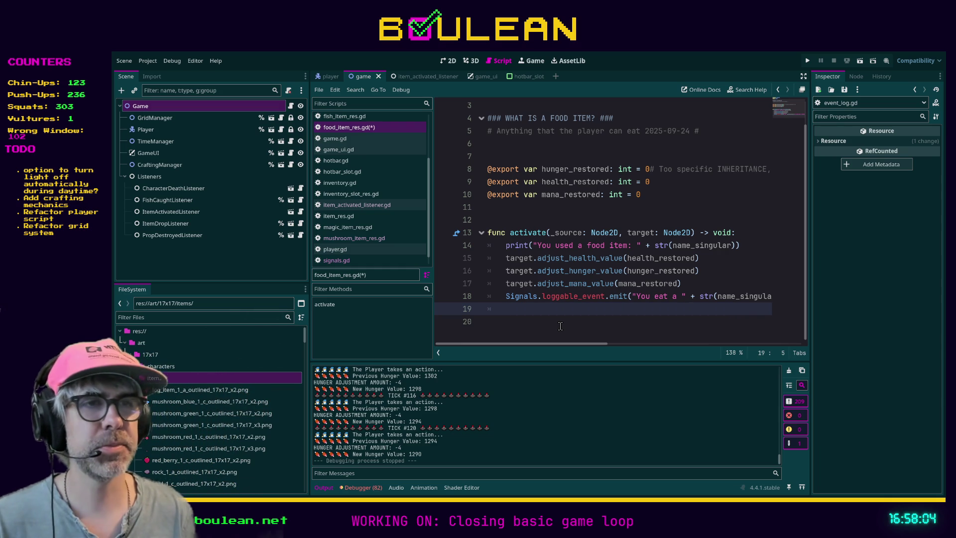
key(ctrl+s)
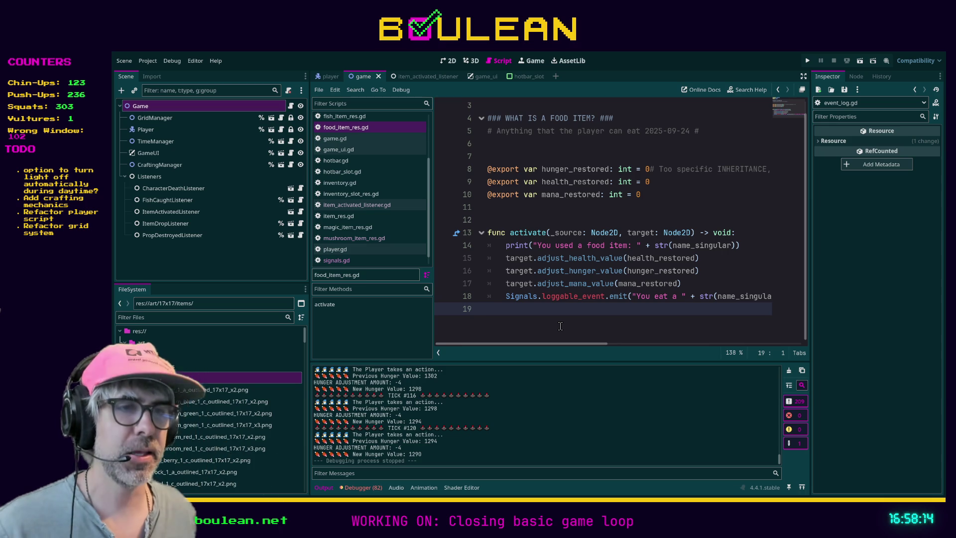
key(alt+Tab)
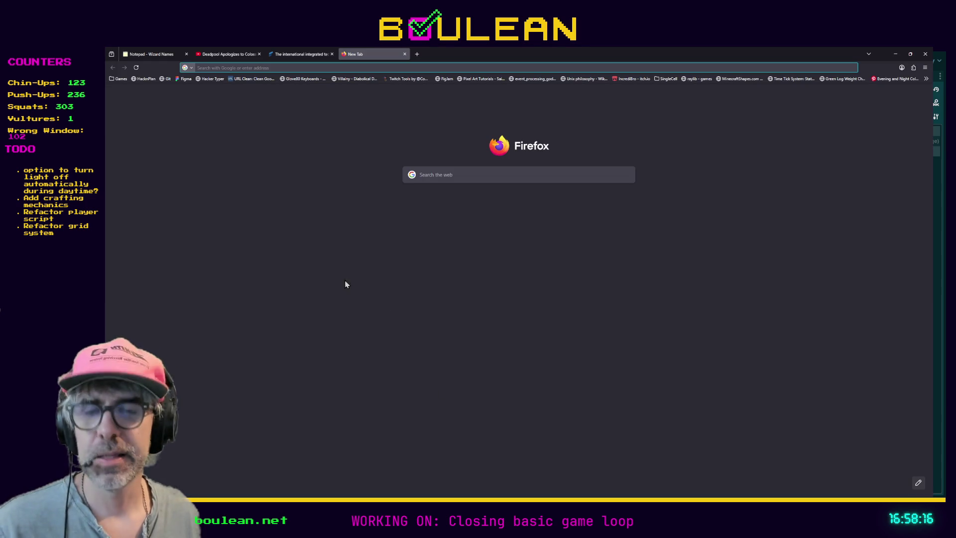
text(h8)
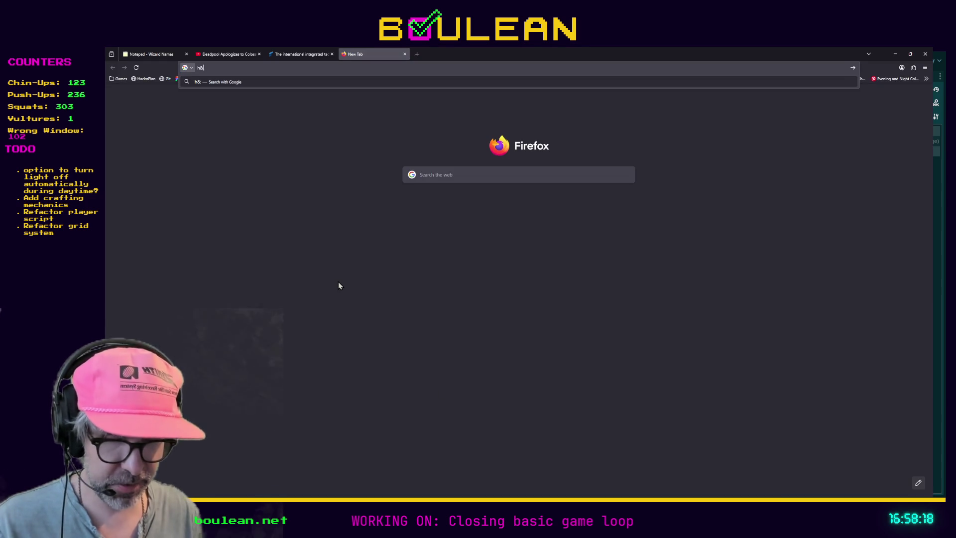
text(k)
key(Return)
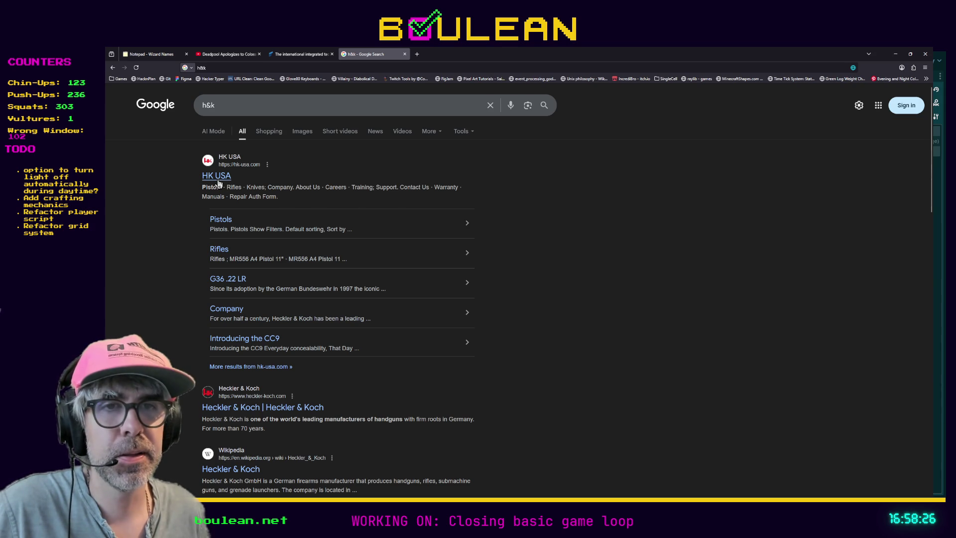
click(251, 413)
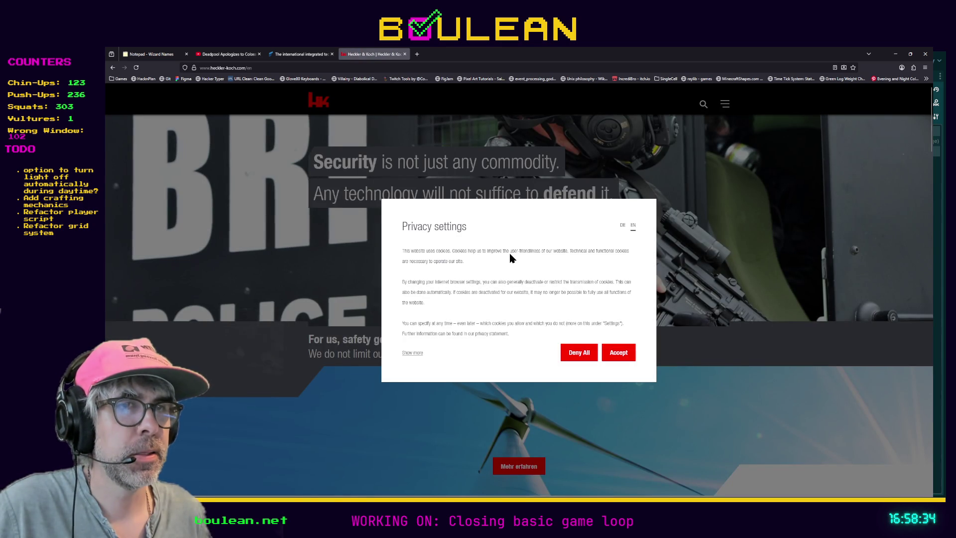
click(572, 352)
scroll(338, 259, down, 5)
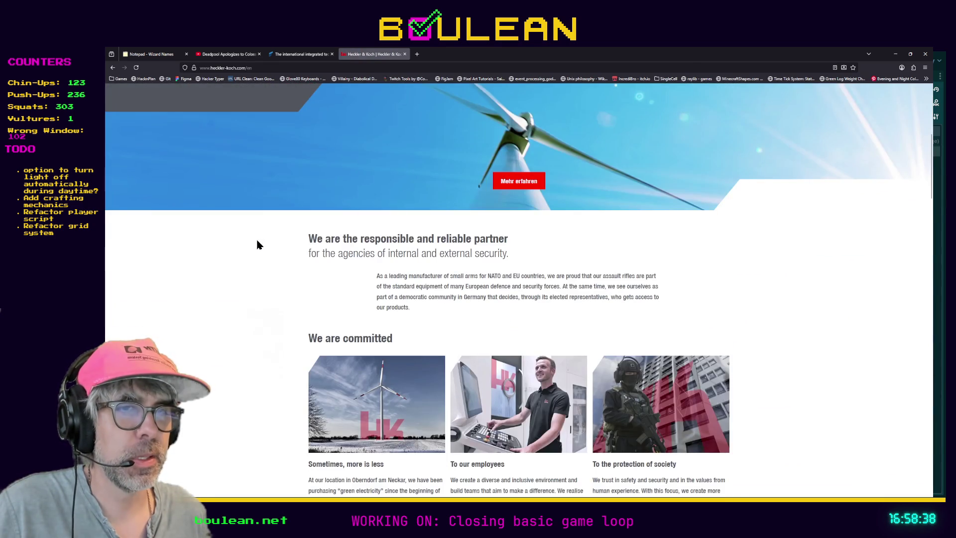
scroll(255, 243, up, 5)
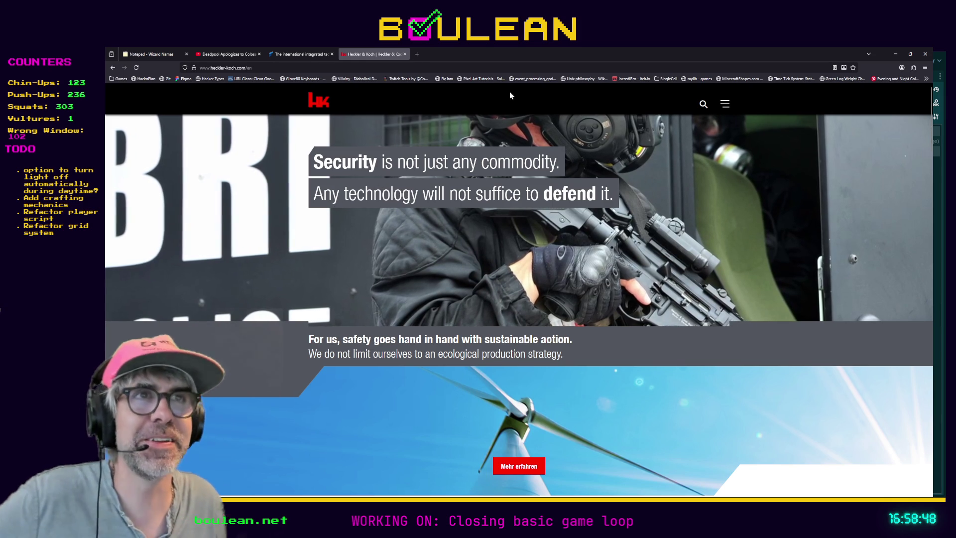
click(894, 55)
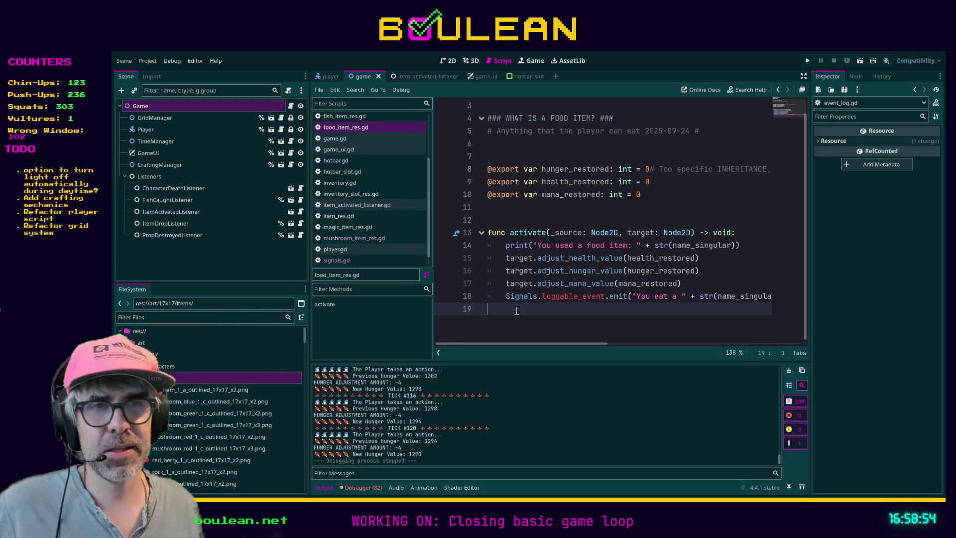